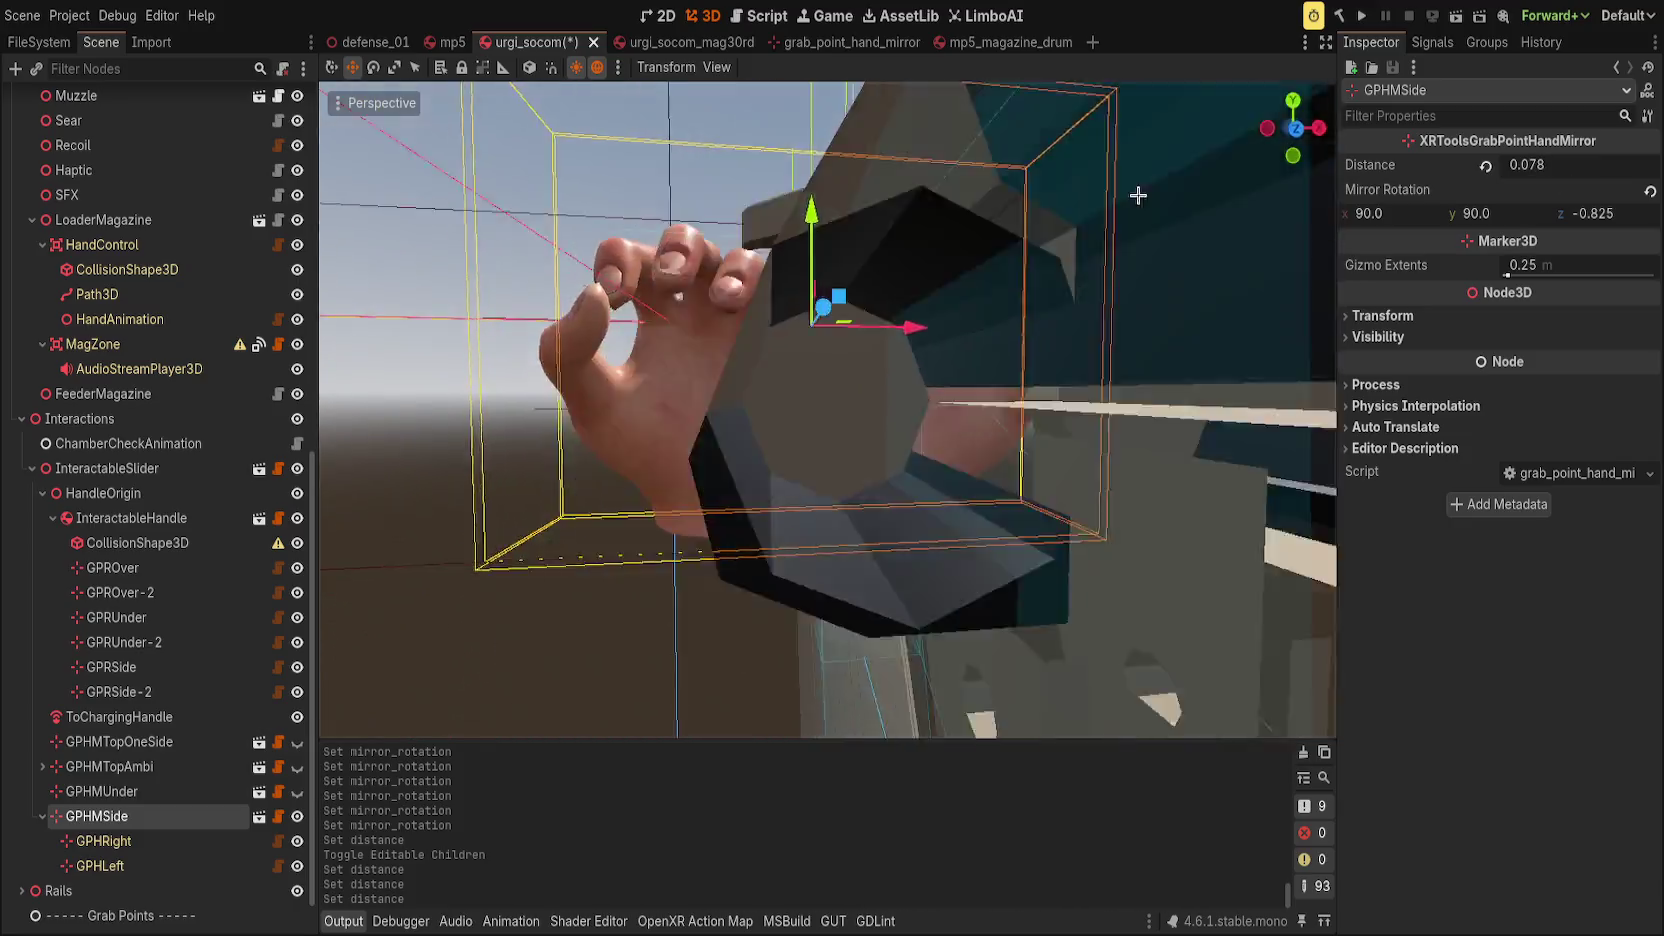
Adjust the GPHMSide grab distance and its Mirror Rotation Z and X angles in the Inspector.
left_click_drag(827, 410, 900, 380)
left_click_drag(1527, 164, 1560, 164)
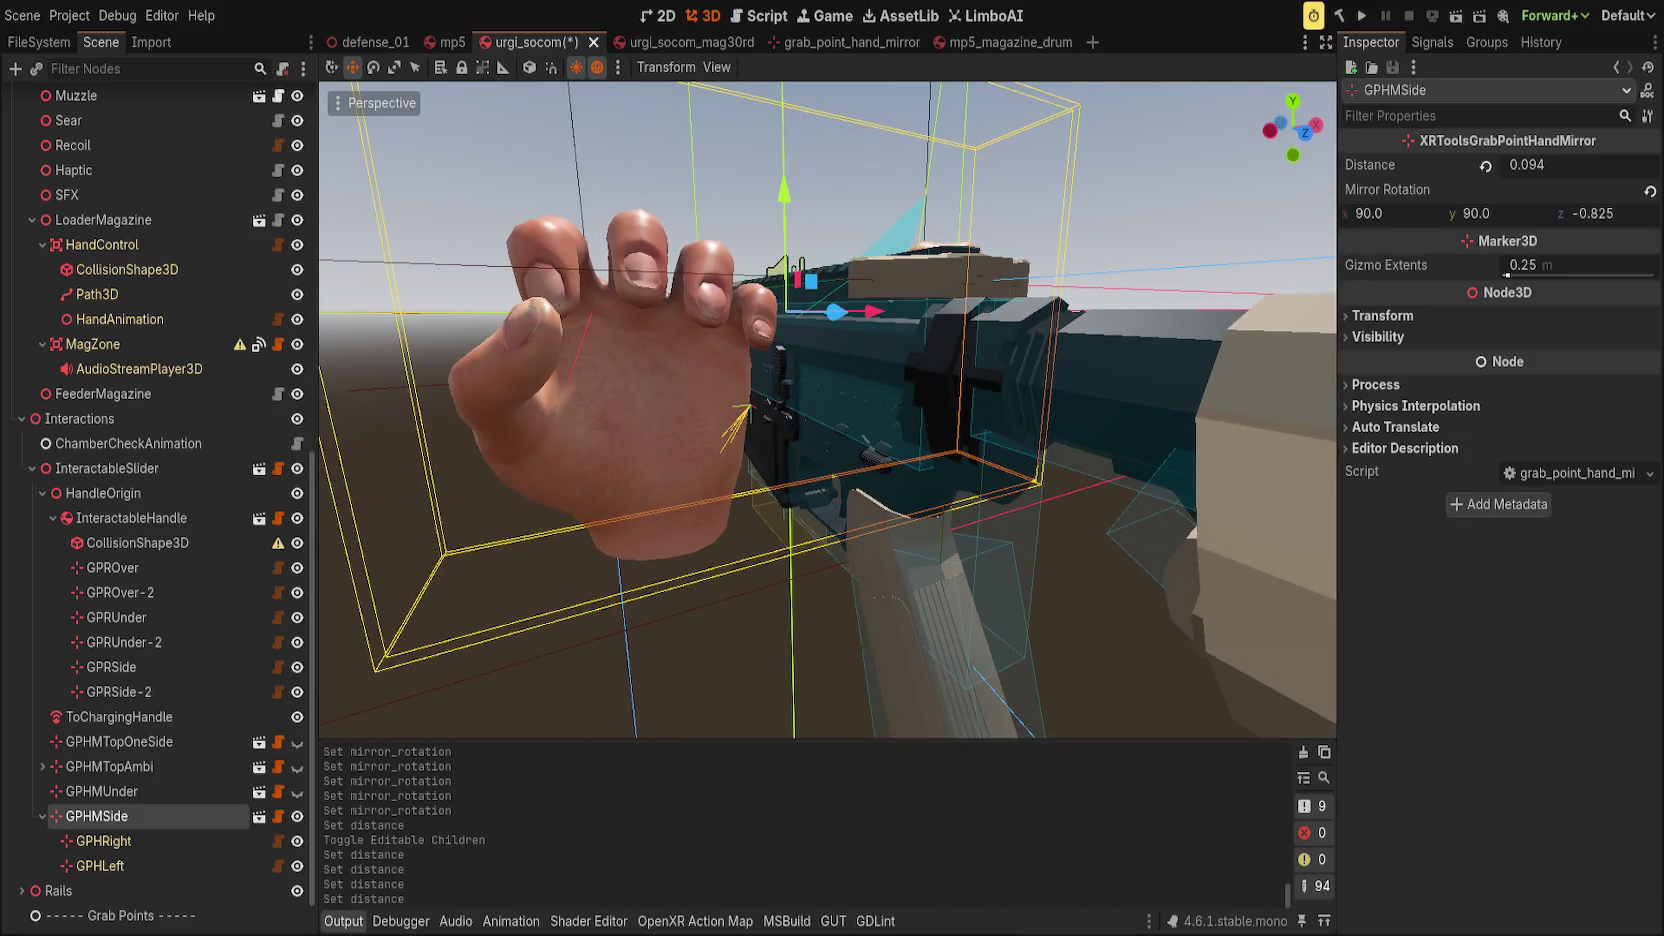
left_click_drag(1440, 221, 1452, 221)
key("ctrl+z")
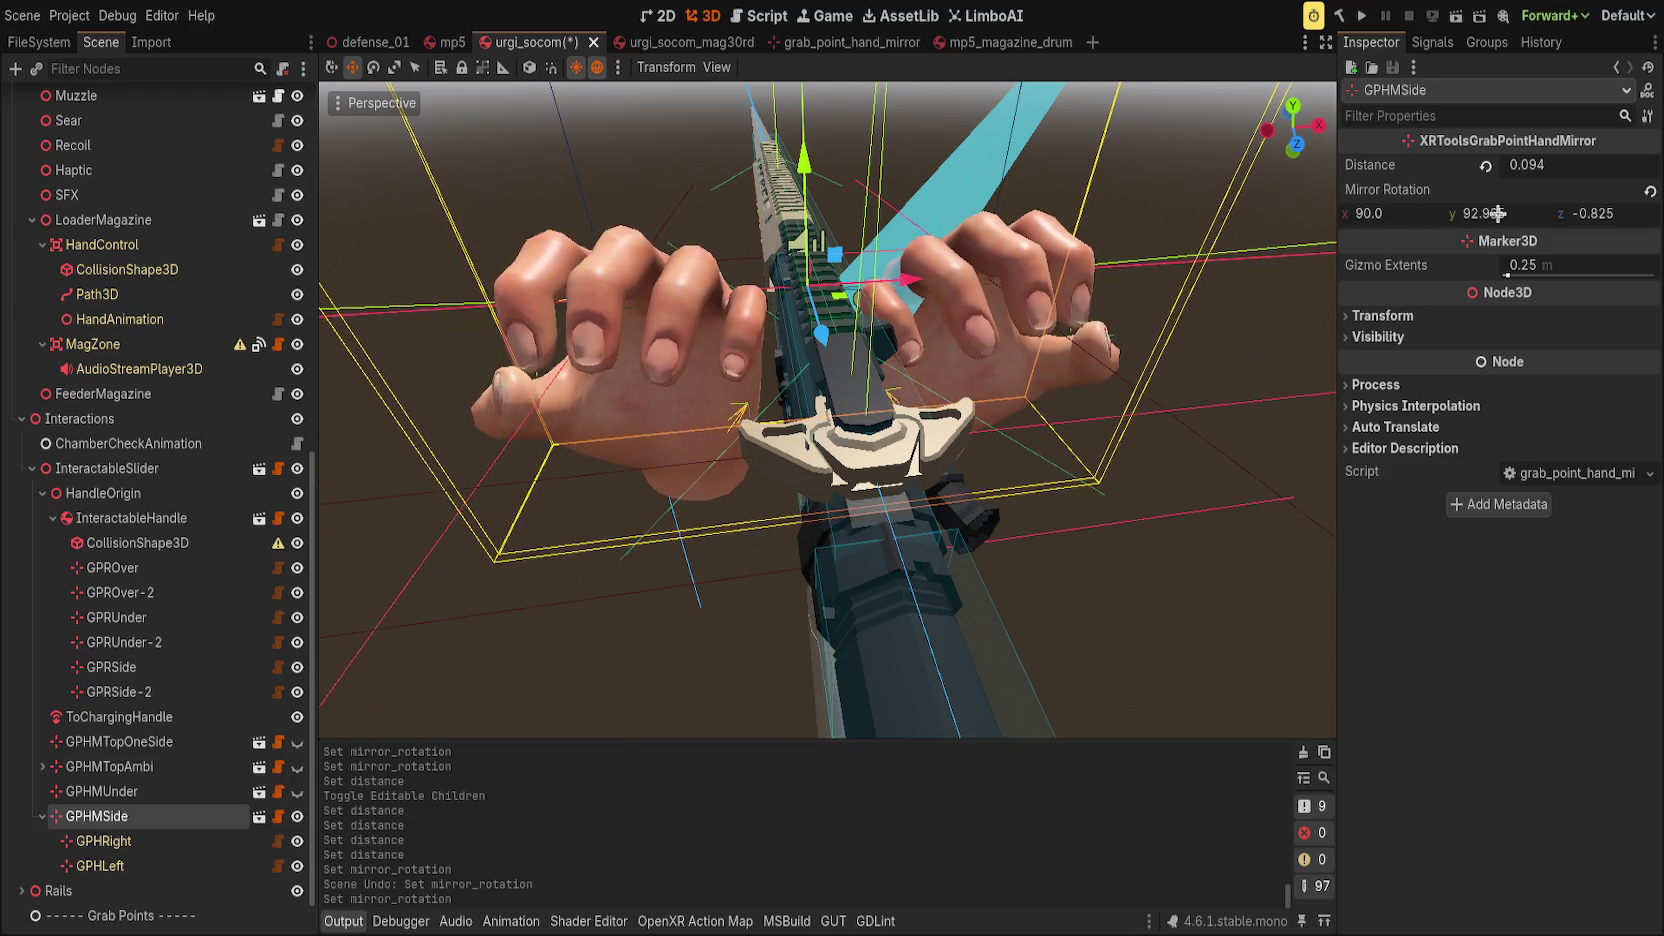
key("ctrl+z")
mouse_move(1590, 221)
left_mouse_down()
mouse_move(1616, 221)
mouse_move(1518, 226)
left_mouse_up()
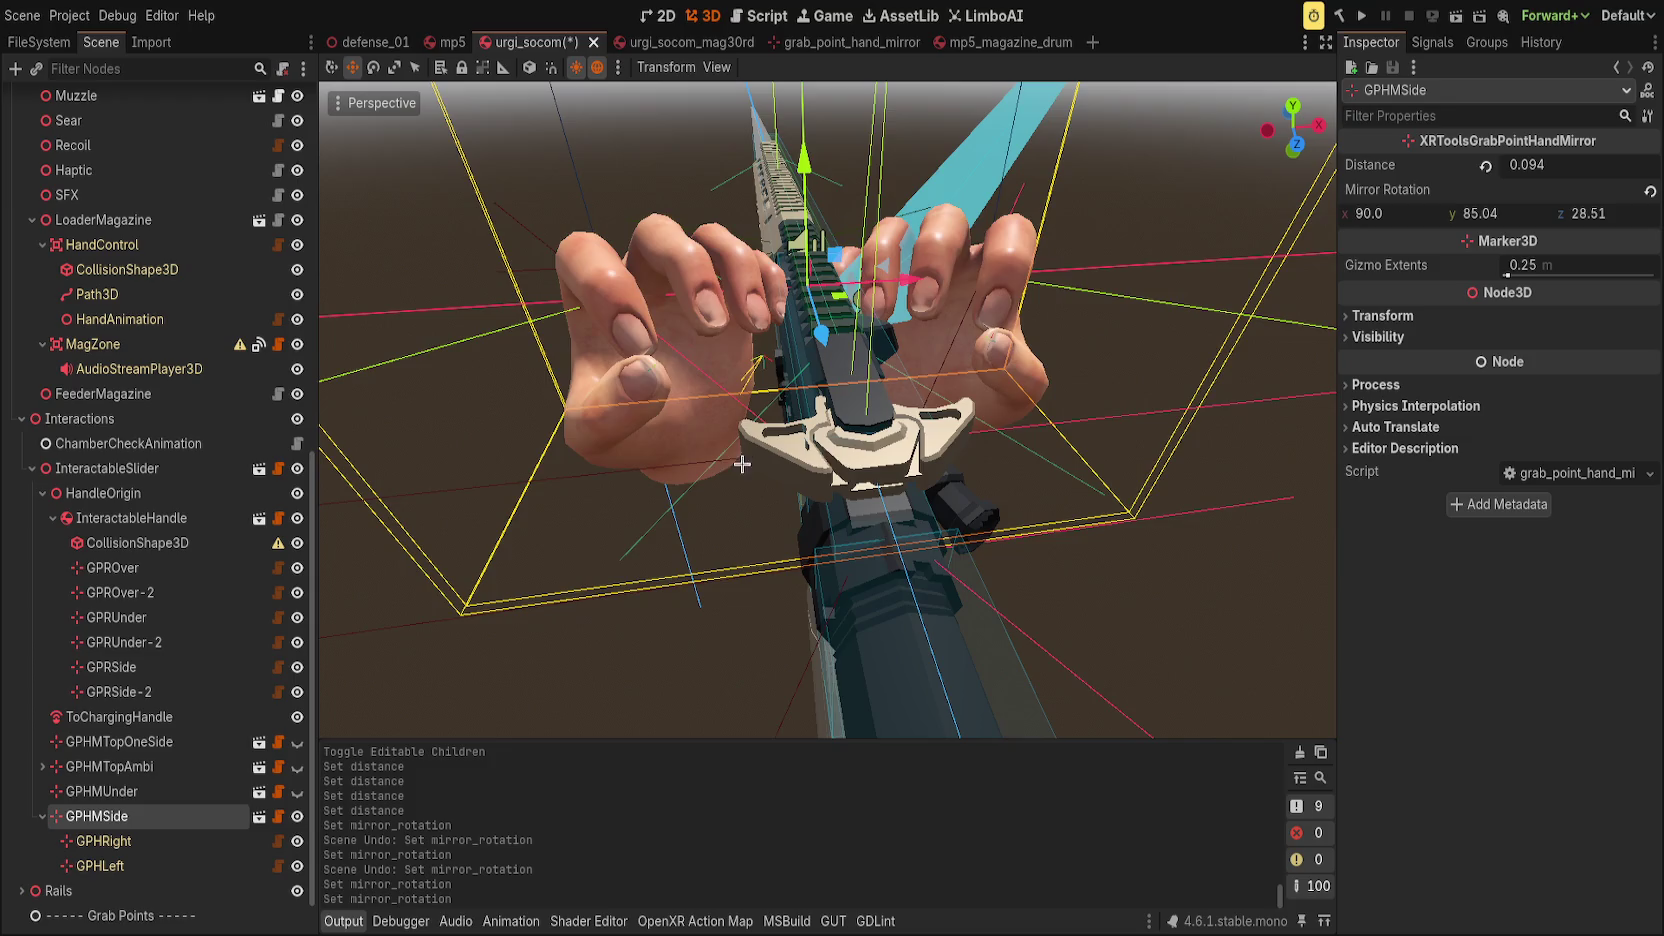
left_click_drag(1398, 219, 1413, 219)
Rotate GPHMSide about 22 degrees, move it nearer the handle, and lower Mirror Rotation Y to 112.415.
key("e")
scroll(800, 253, "up", 4)
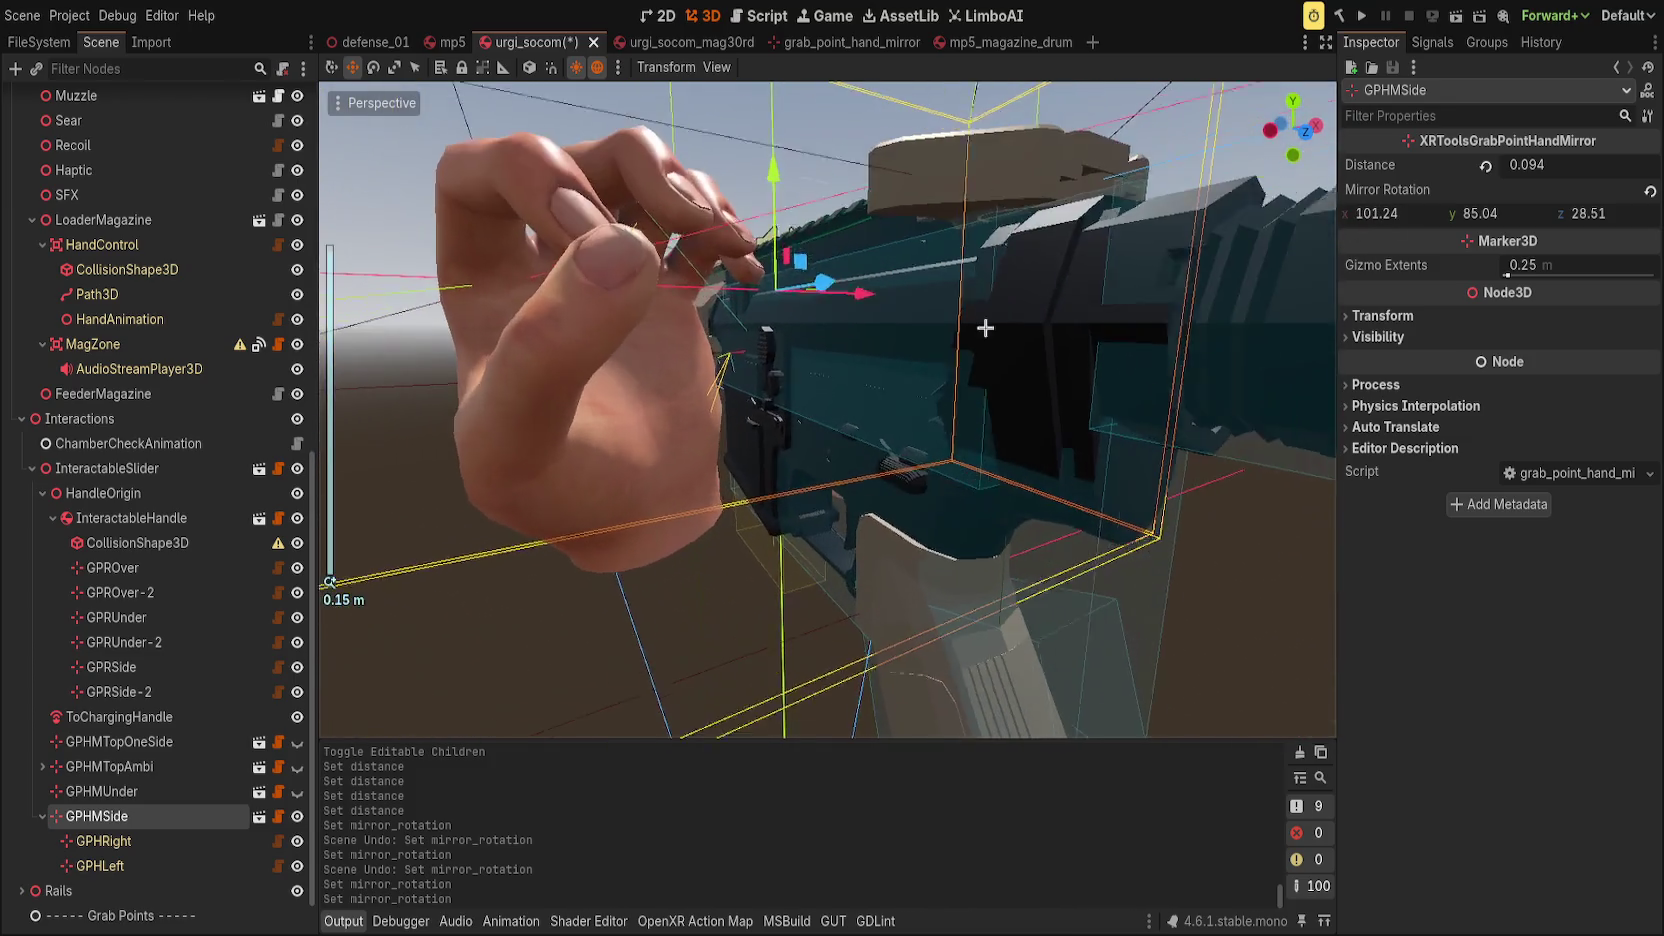
left_click_drag(800, 253, 788, 290)
scroll(788, 290, "down", 3)
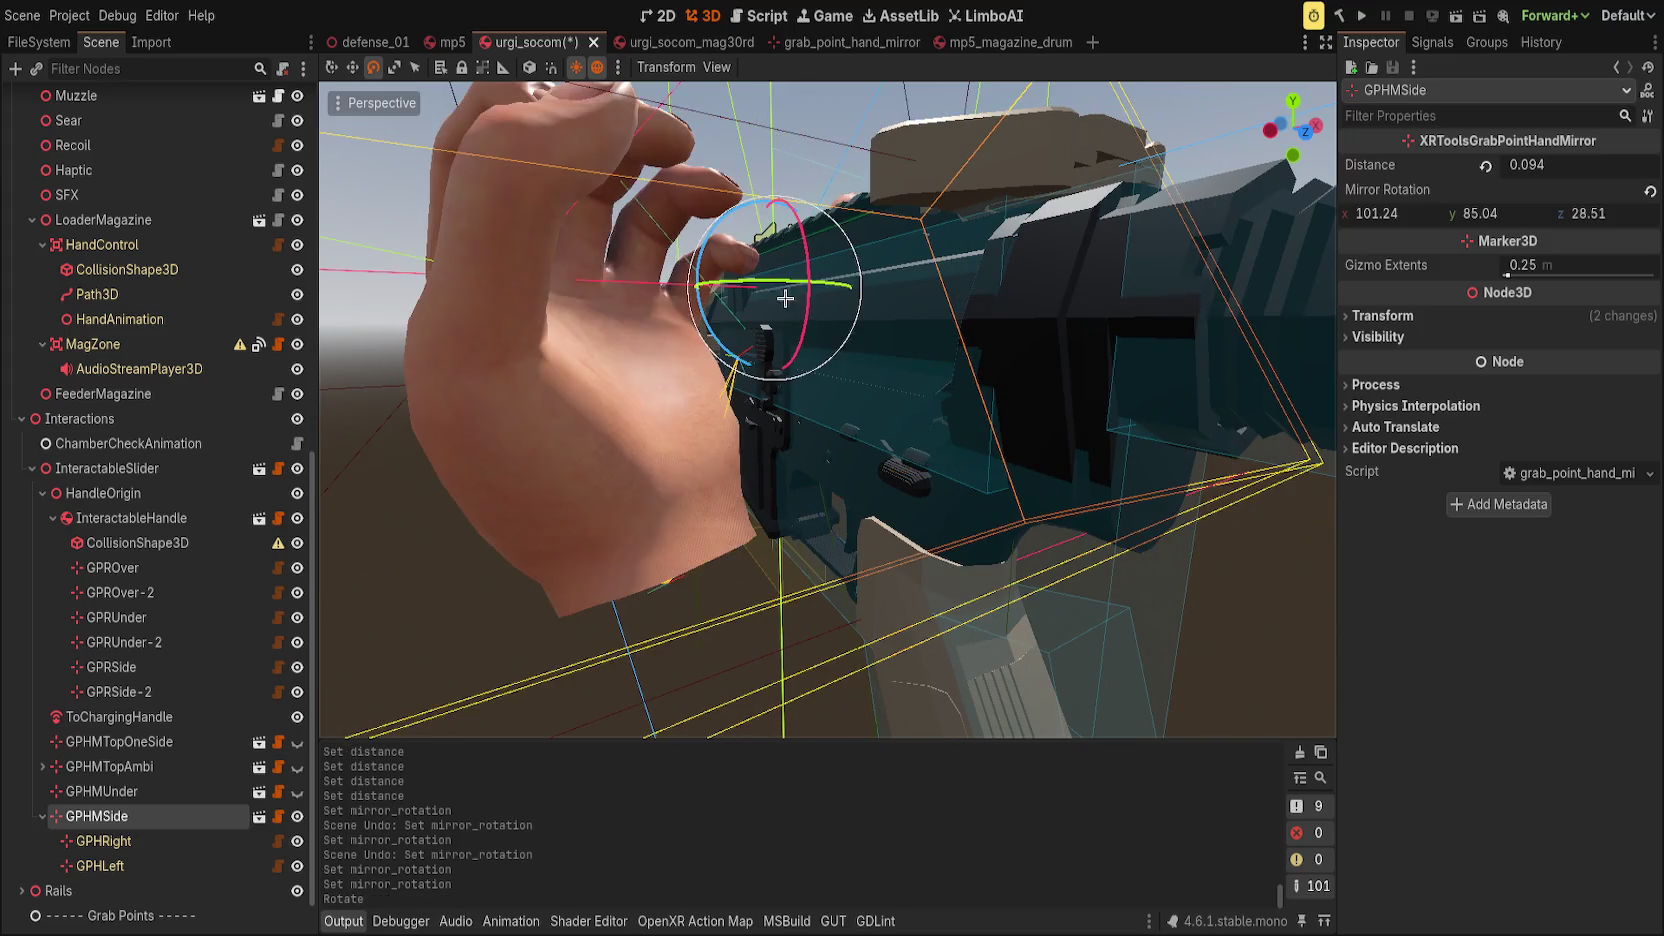
key("w")
left_click_drag(788, 391, 760, 352)
scroll(760, 365, "up", 3)
scroll(863, 313, "up", 4)
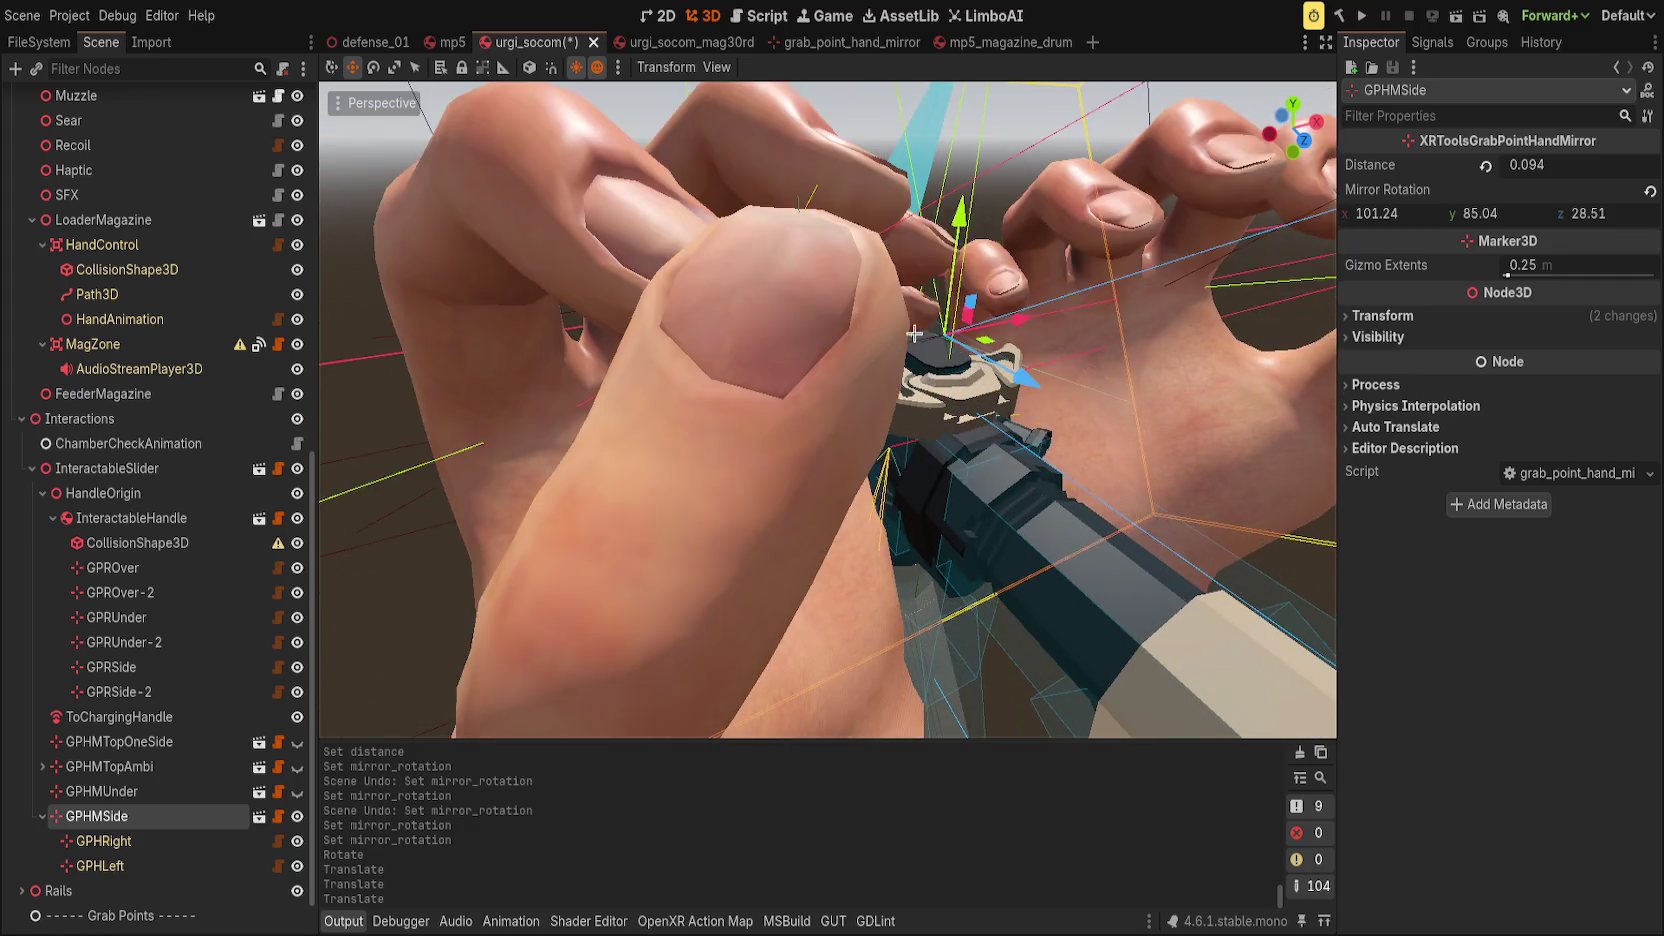
mouse_move(863, 313)
left_mouse_down()
mouse_move(973, 313)
mouse_move(900, 330)
mouse_move(880, 410)
mouse_move(796, 391)
mouse_move(565, 397)
left_mouse_up()
mouse_move(1480, 214)
left_mouse_down()
mouse_move(1465, 214)
mouse_move(1600, 221)
left_mouse_up()
type("1")
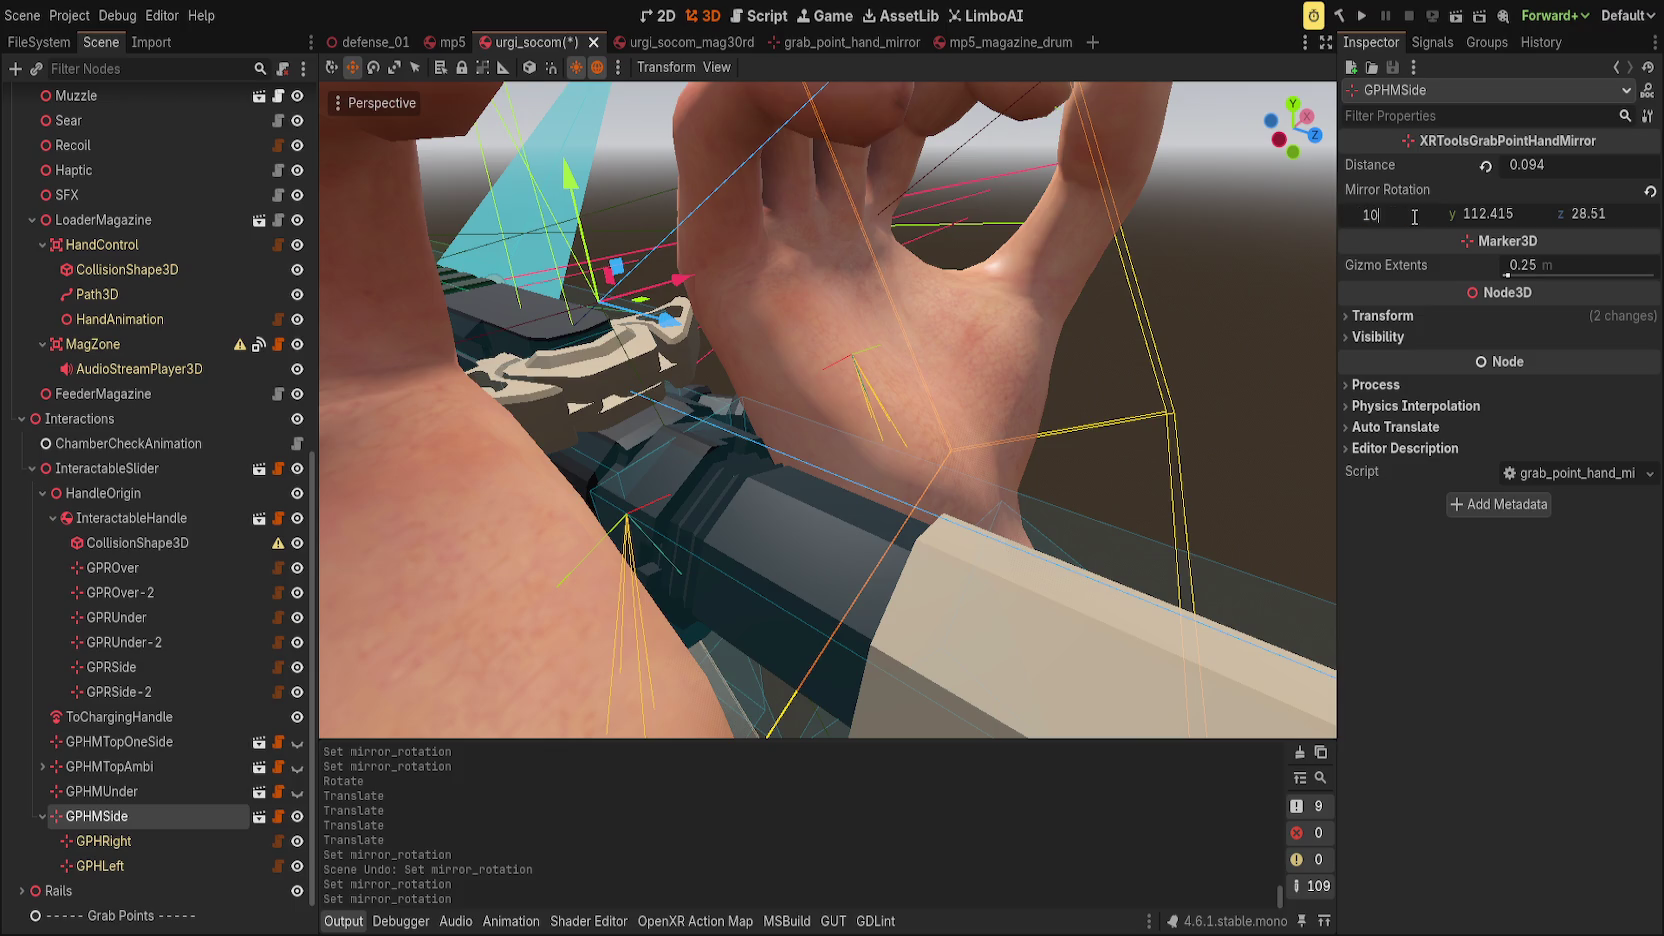
Set GPHMSide Mirror Rotation X to 100, then ease it down to about 87.305.
type("0")
key("Return")
scroll(912, 287, "up", 5)
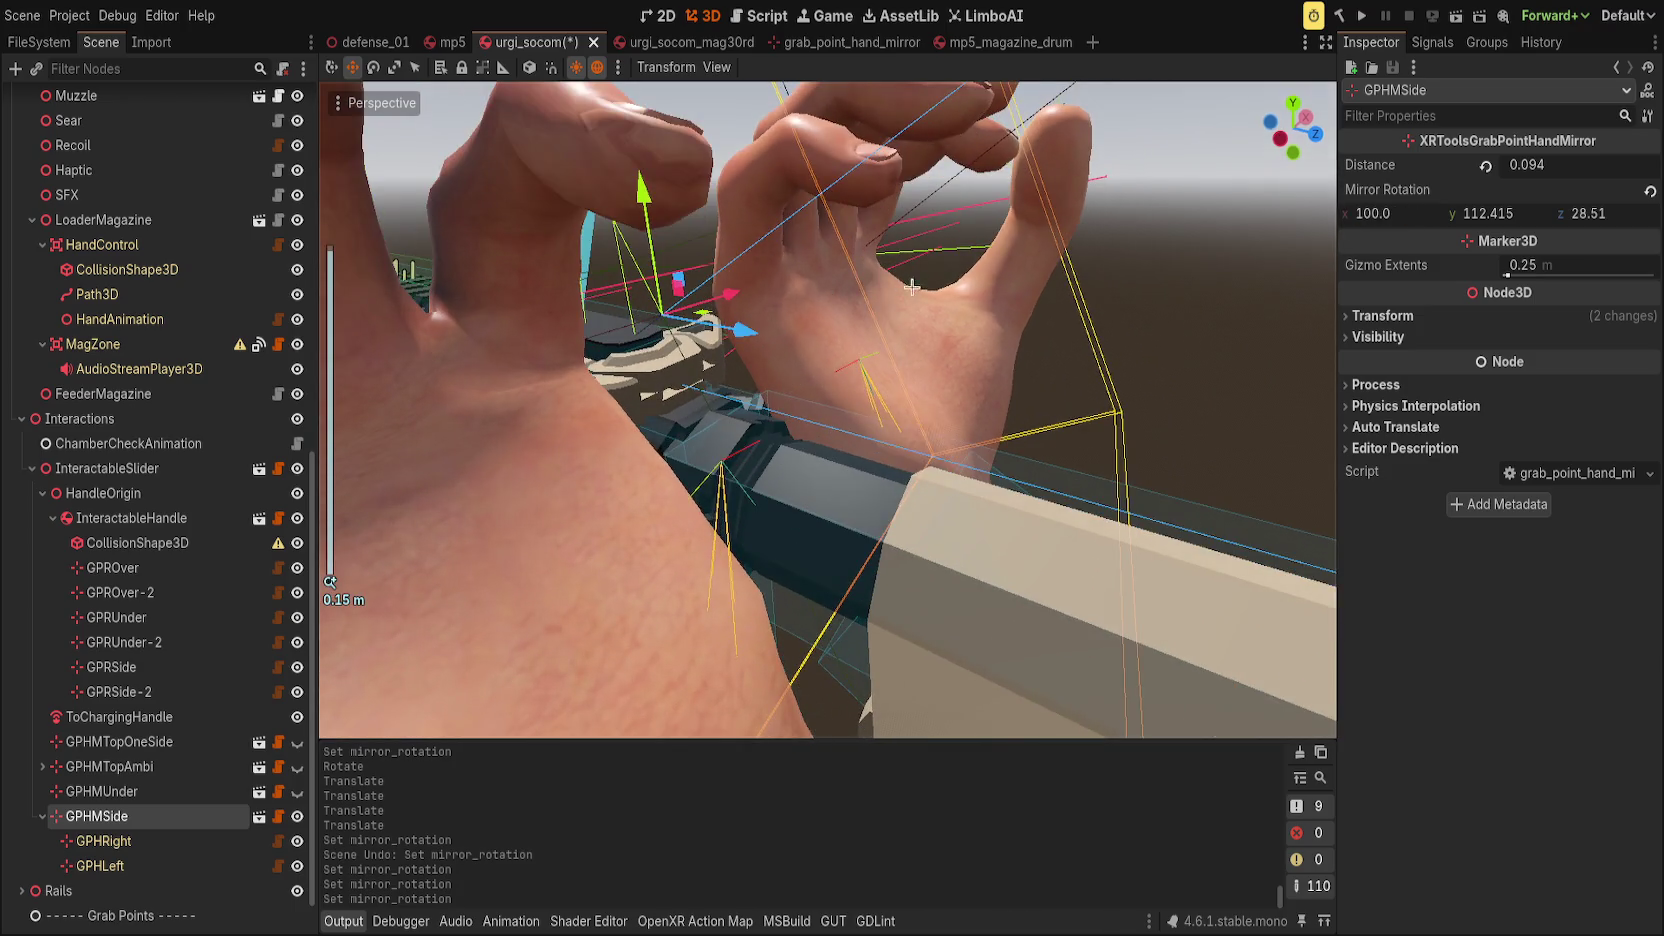
mouse_move(912, 287)
left_mouse_down()
mouse_move(600, 278)
mouse_move(625, 385)
mouse_move(773, 387)
left_mouse_up()
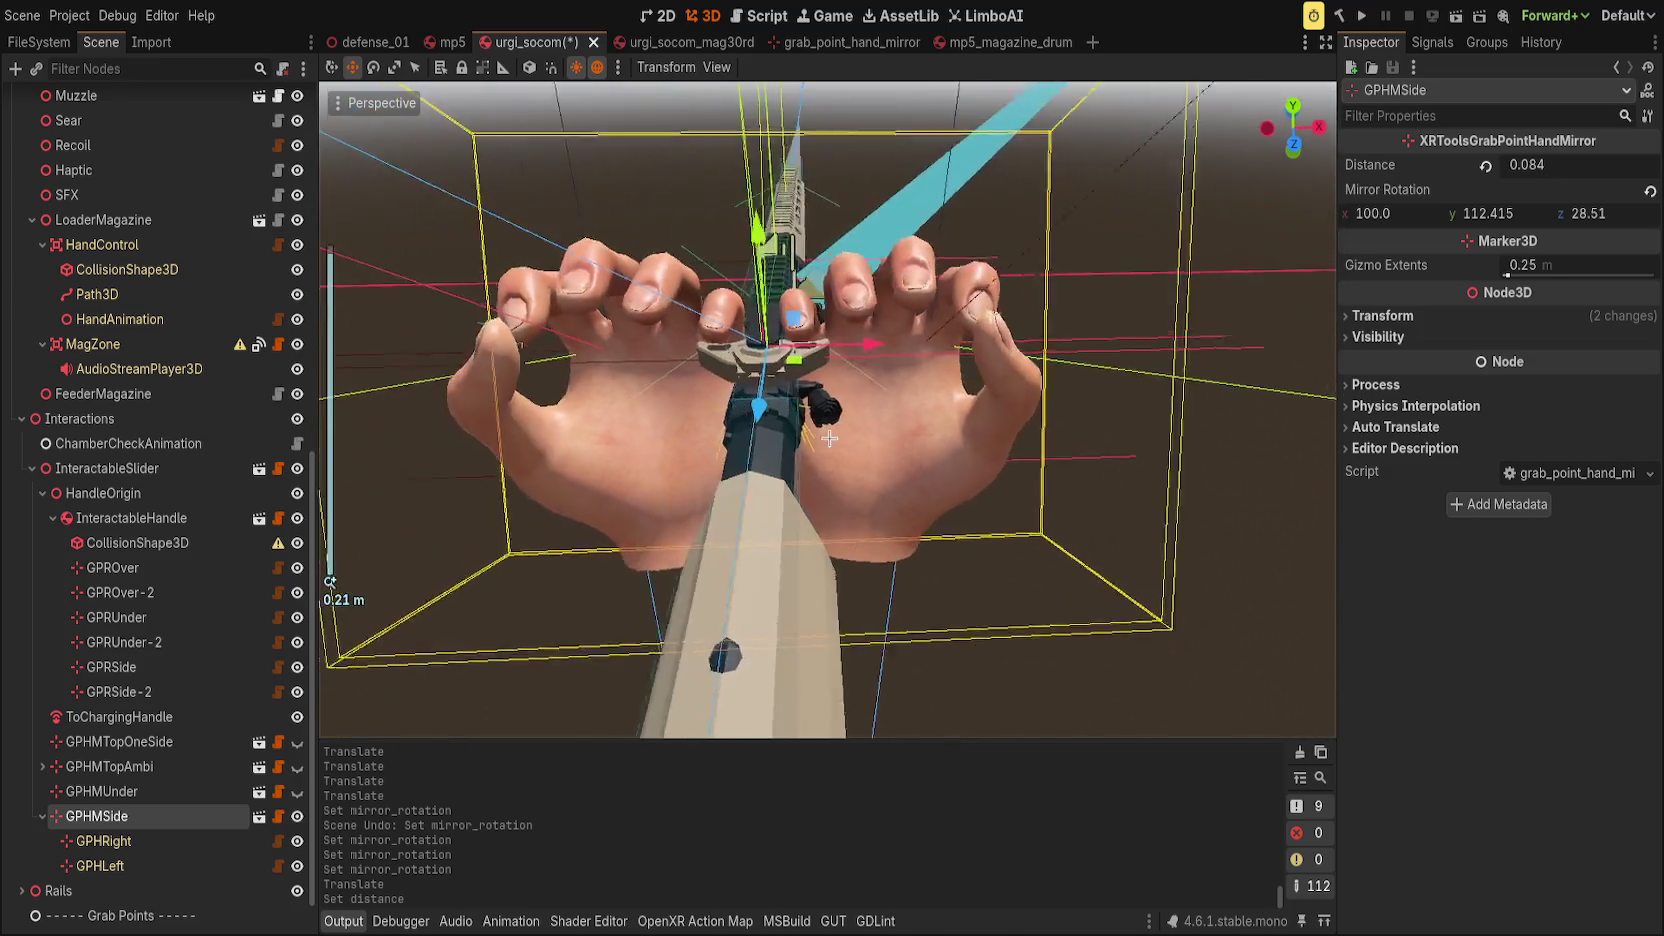
left_click_drag(1380, 213, 1348, 213)
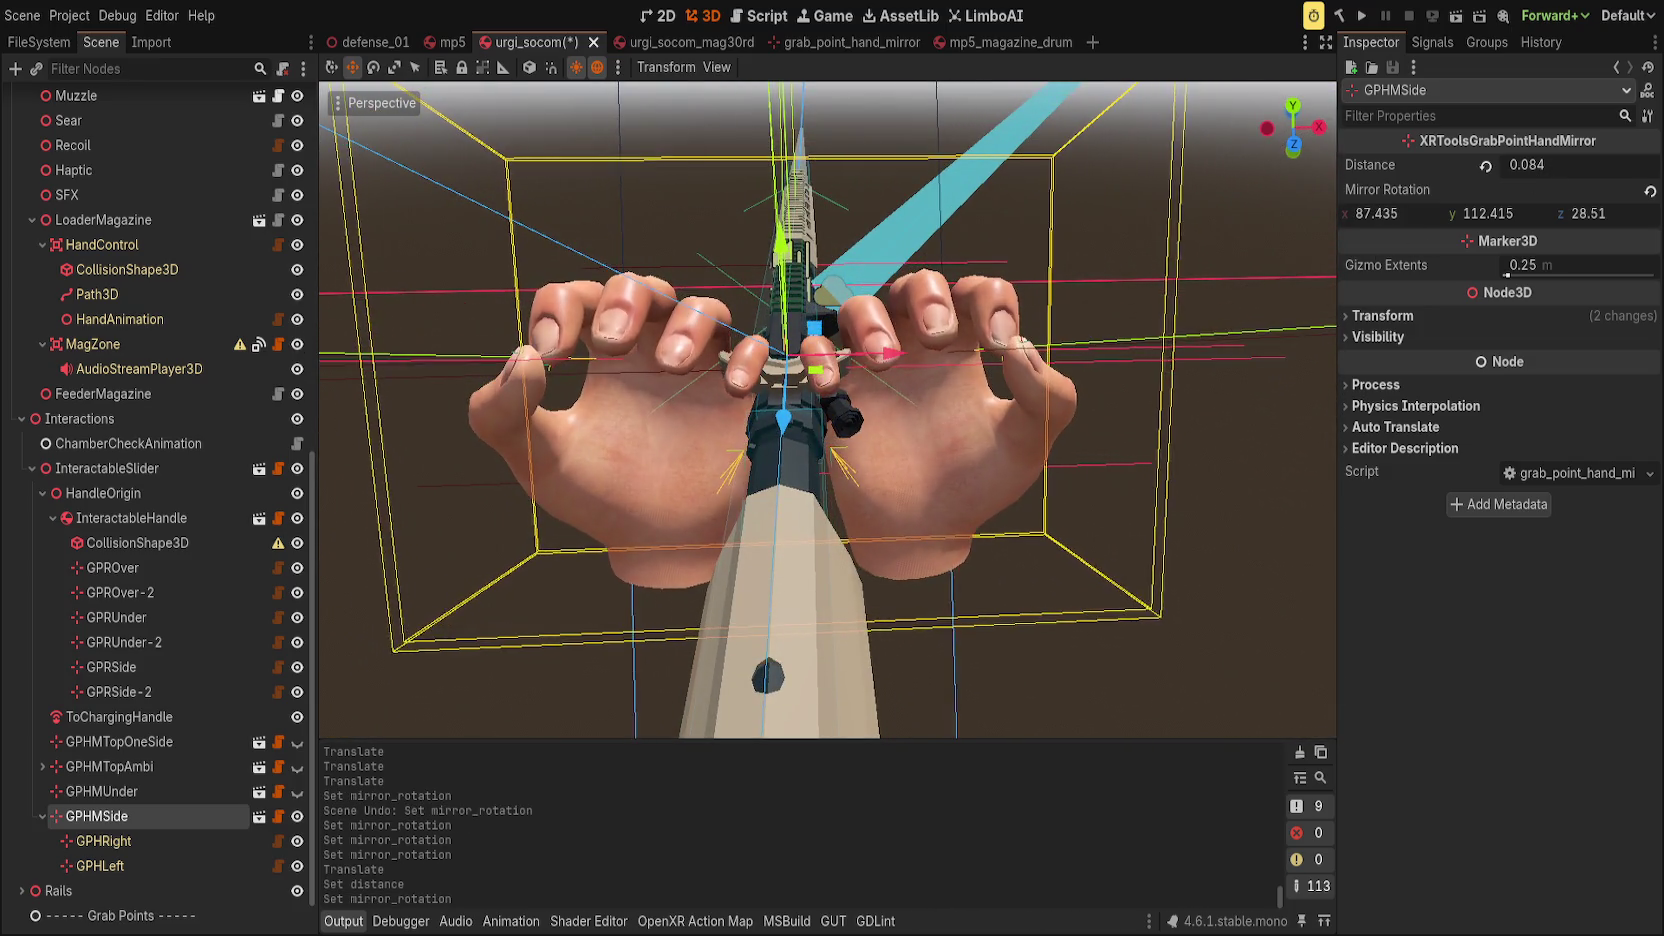
Nudge the grab point slightly down so both hands grip the charging handle.
scroll(705, 258, "up", 6)
scroll(705, 258, "down", 4)
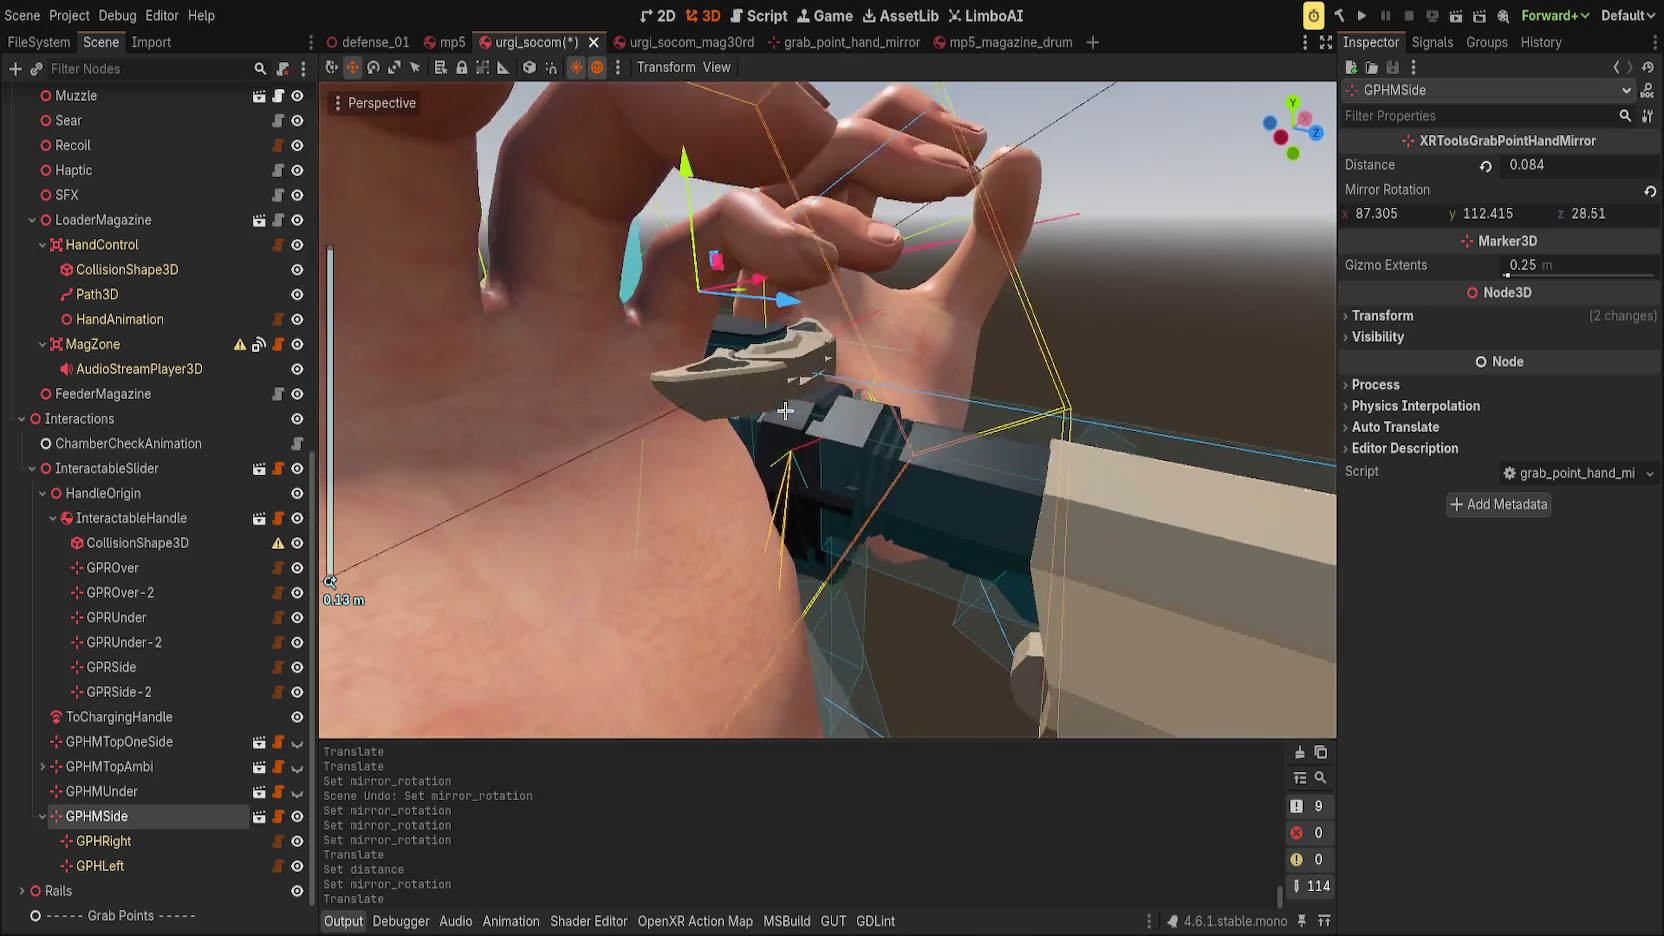
left_click_drag(710, 200, 712, 210)
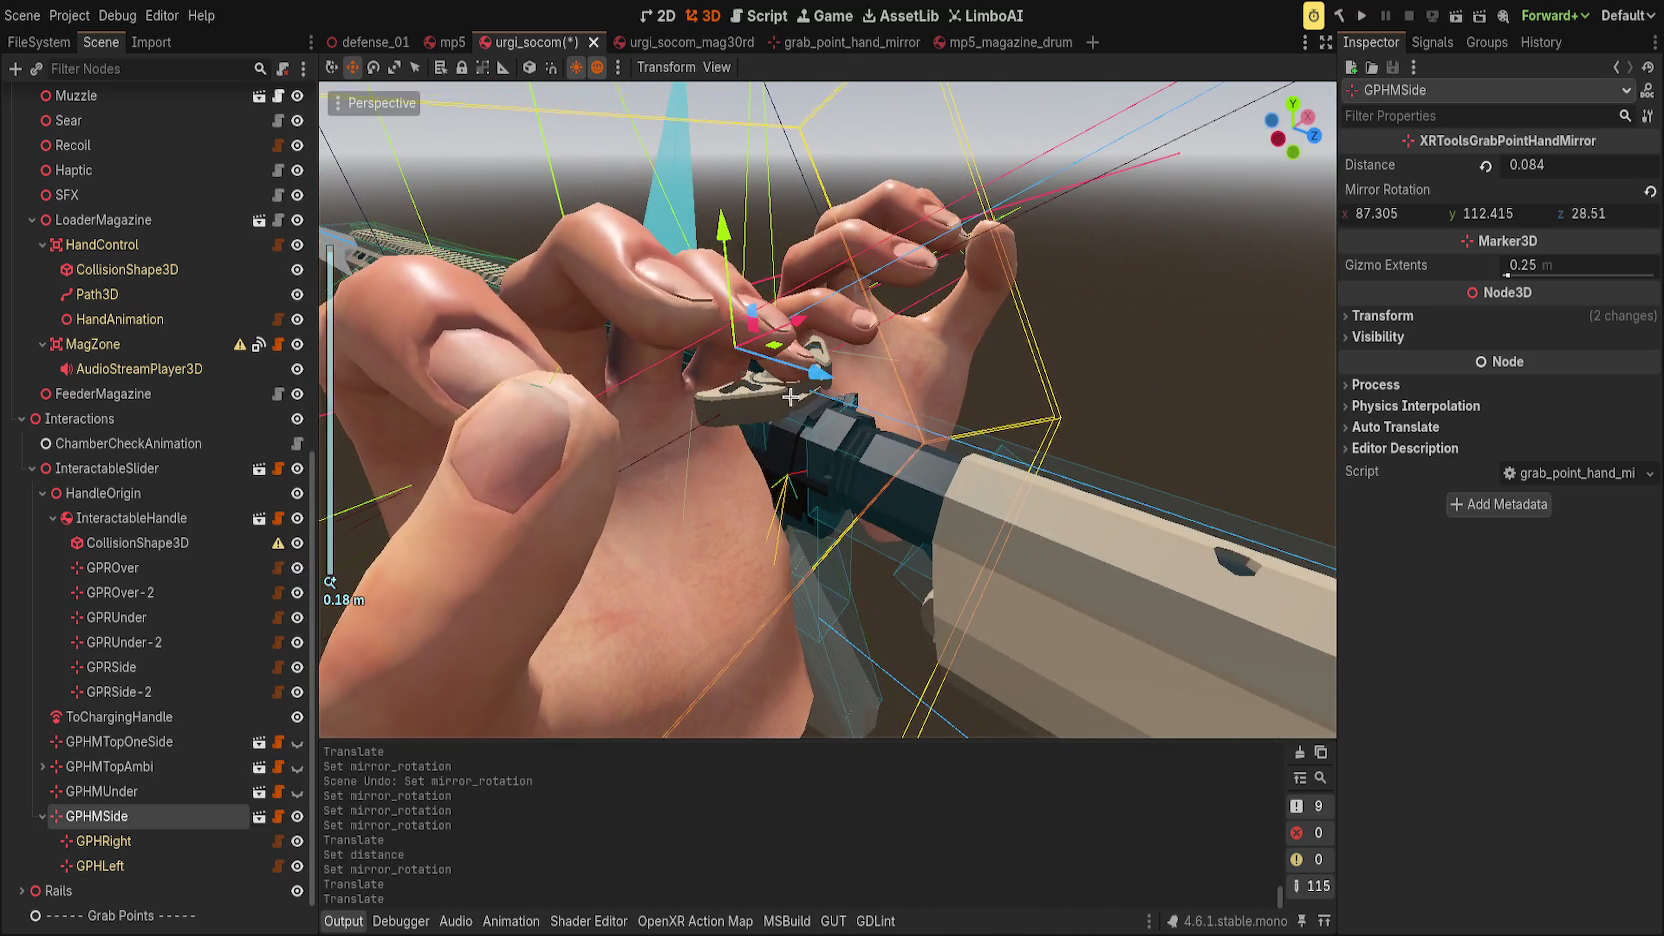
left_click(817, 380)
mouse_move(825, 377)
left_mouse_down()
mouse_move(980, 420)
mouse_move(775, 376)
left_mouse_up()
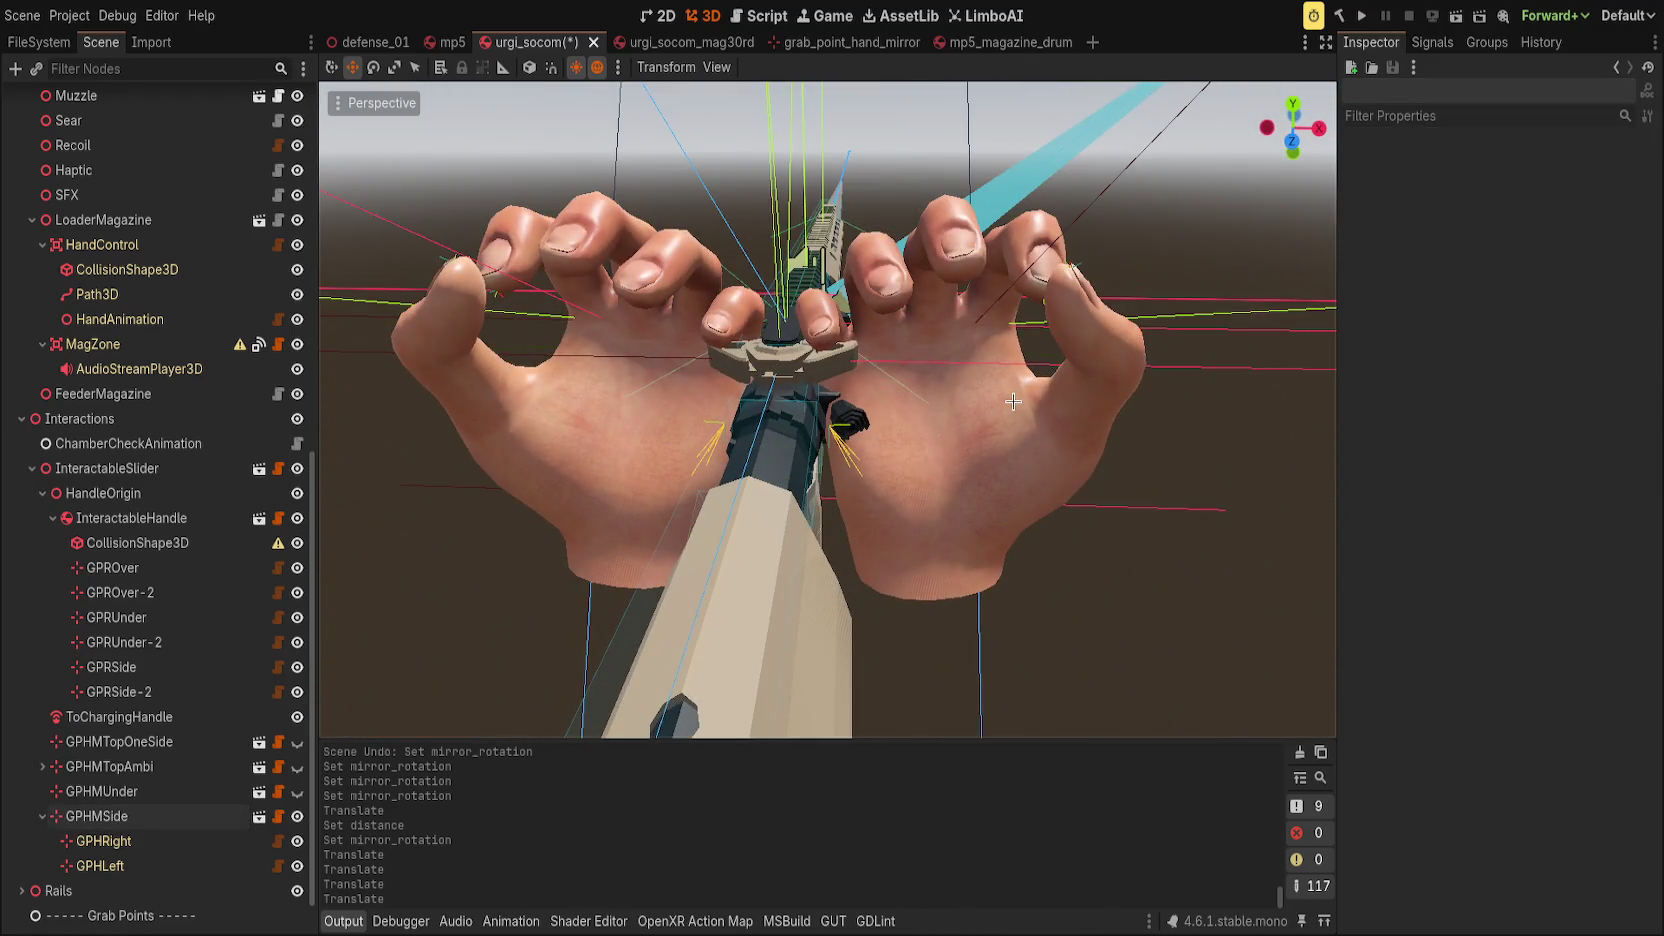
Inspect GPHRight and GPHLeft, then hide GPHMSide's preview hands and collapse its children.
left_click(933, 378)
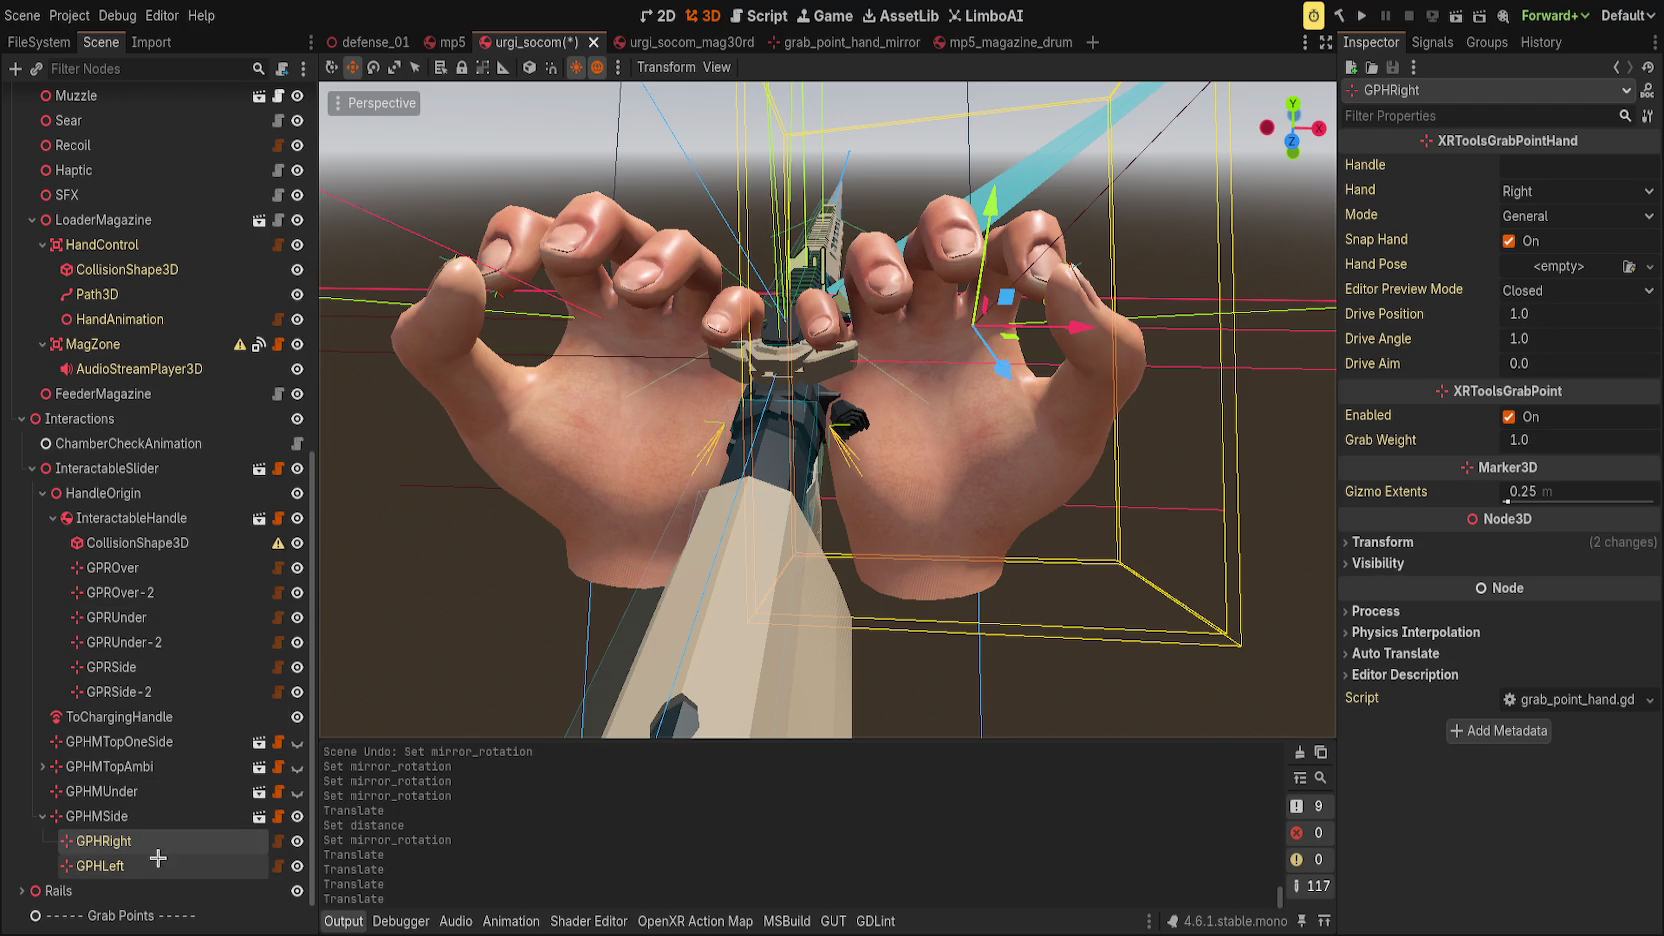
left_click(100, 866)
mouse_move(865, 400)
left_mouse_down()
mouse_move(890, 394)
mouse_move(885, 336)
left_mouse_up()
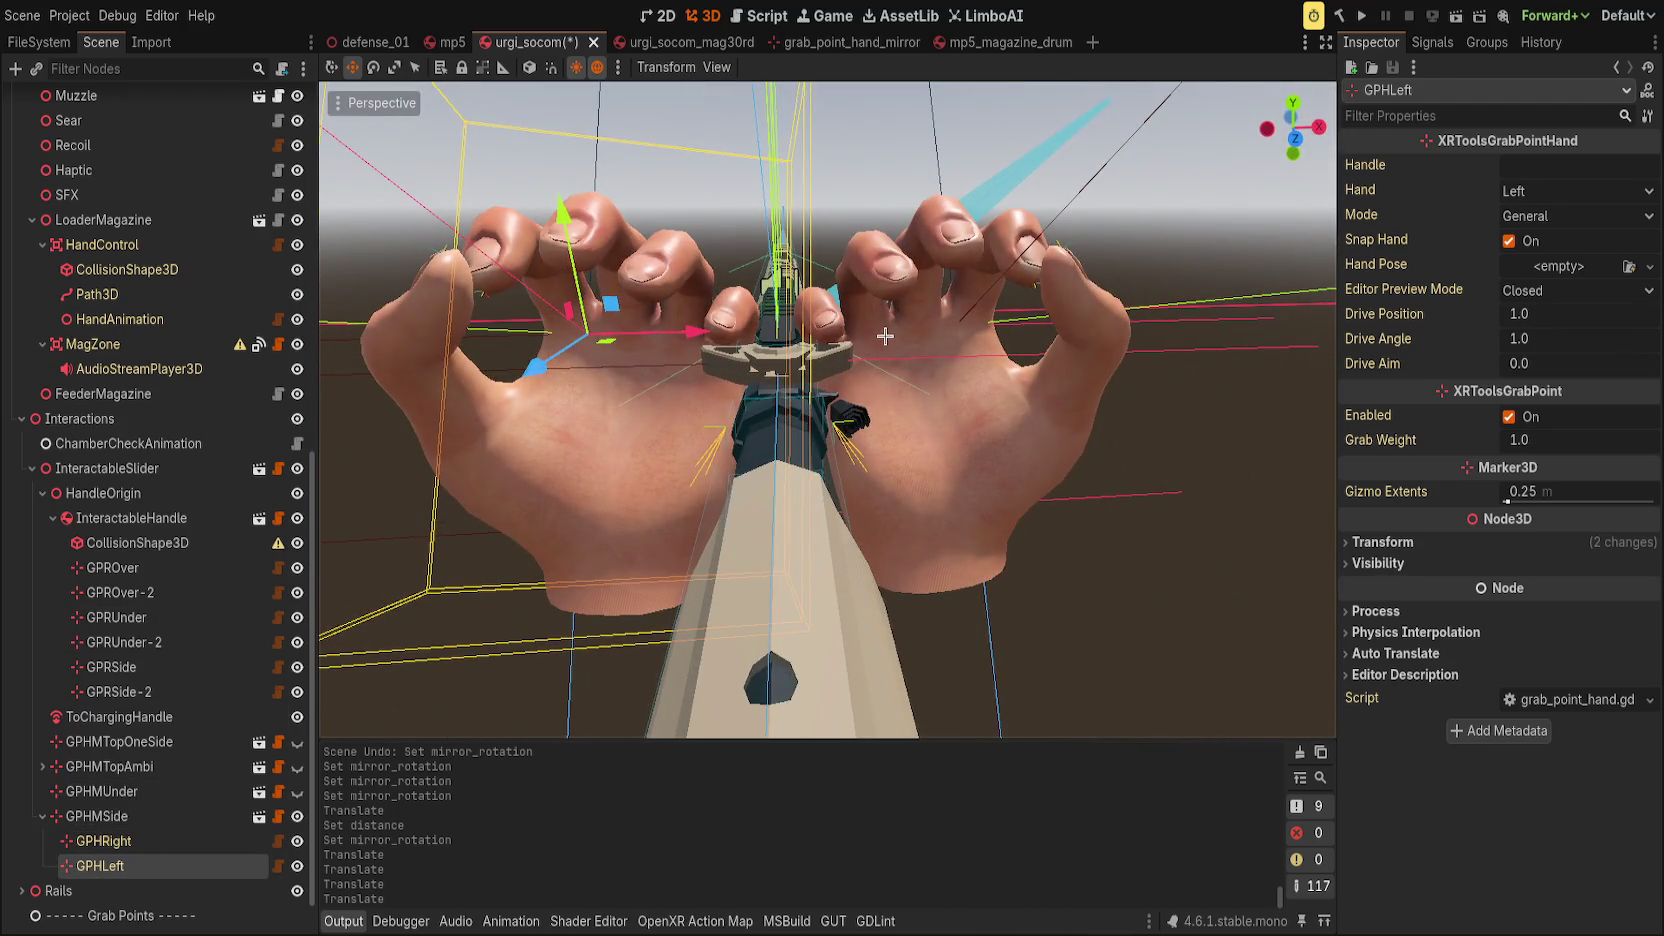
left_click_drag(904, 399, 513, 431)
scroll(800, 405, "down", 3)
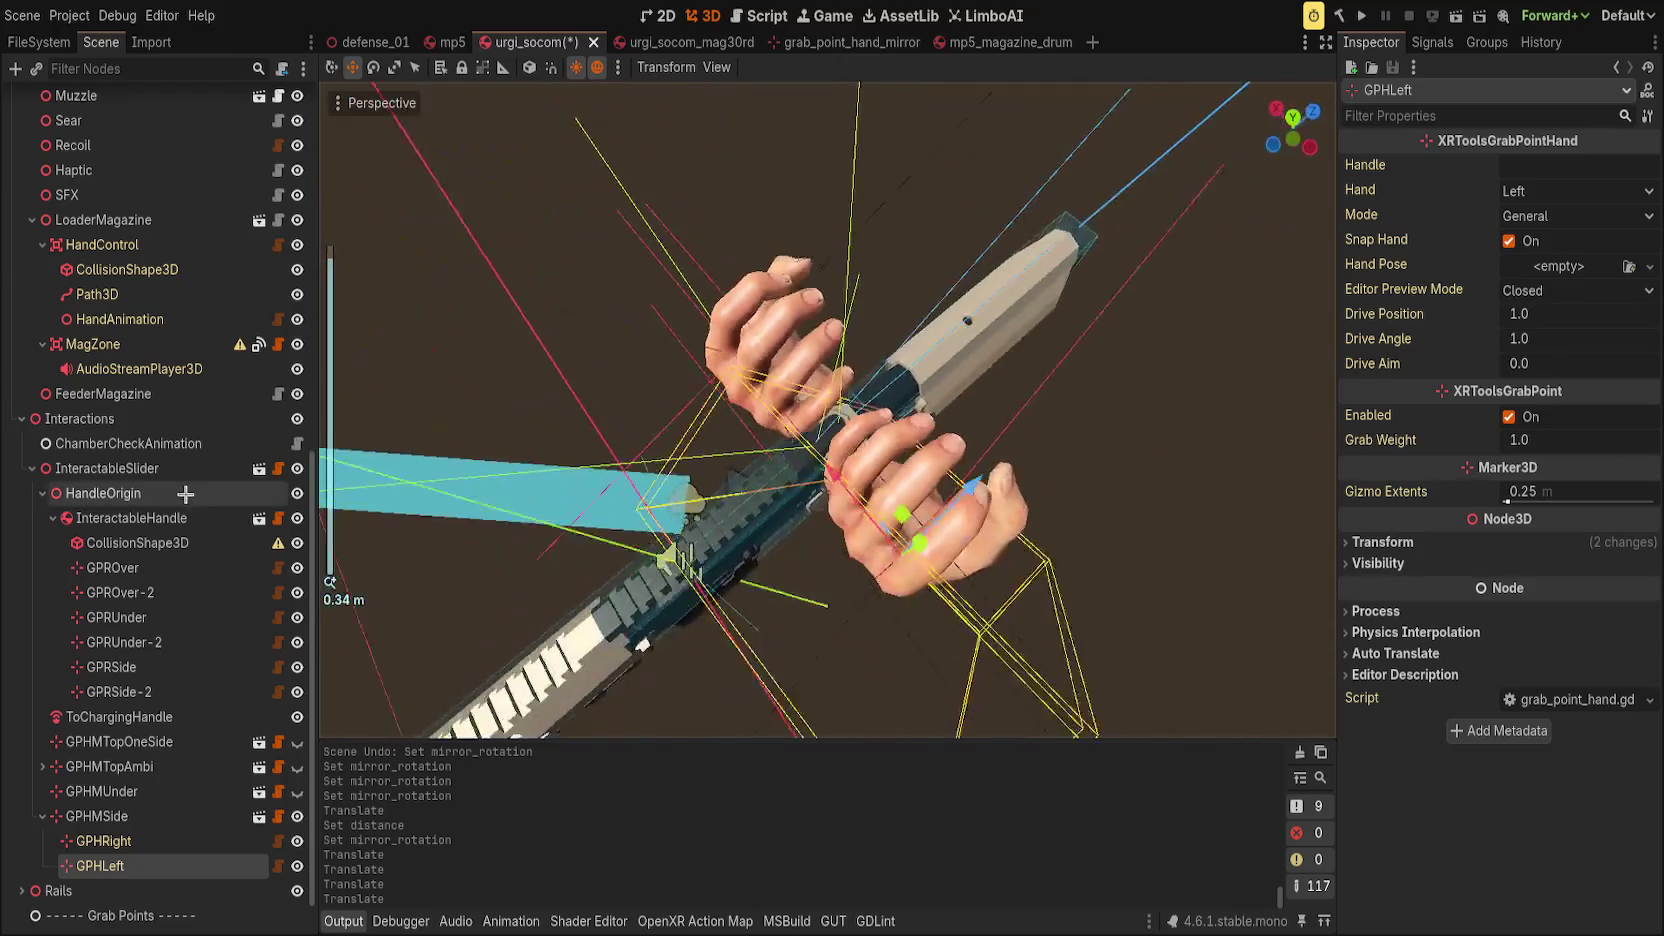
left_click(297, 816)
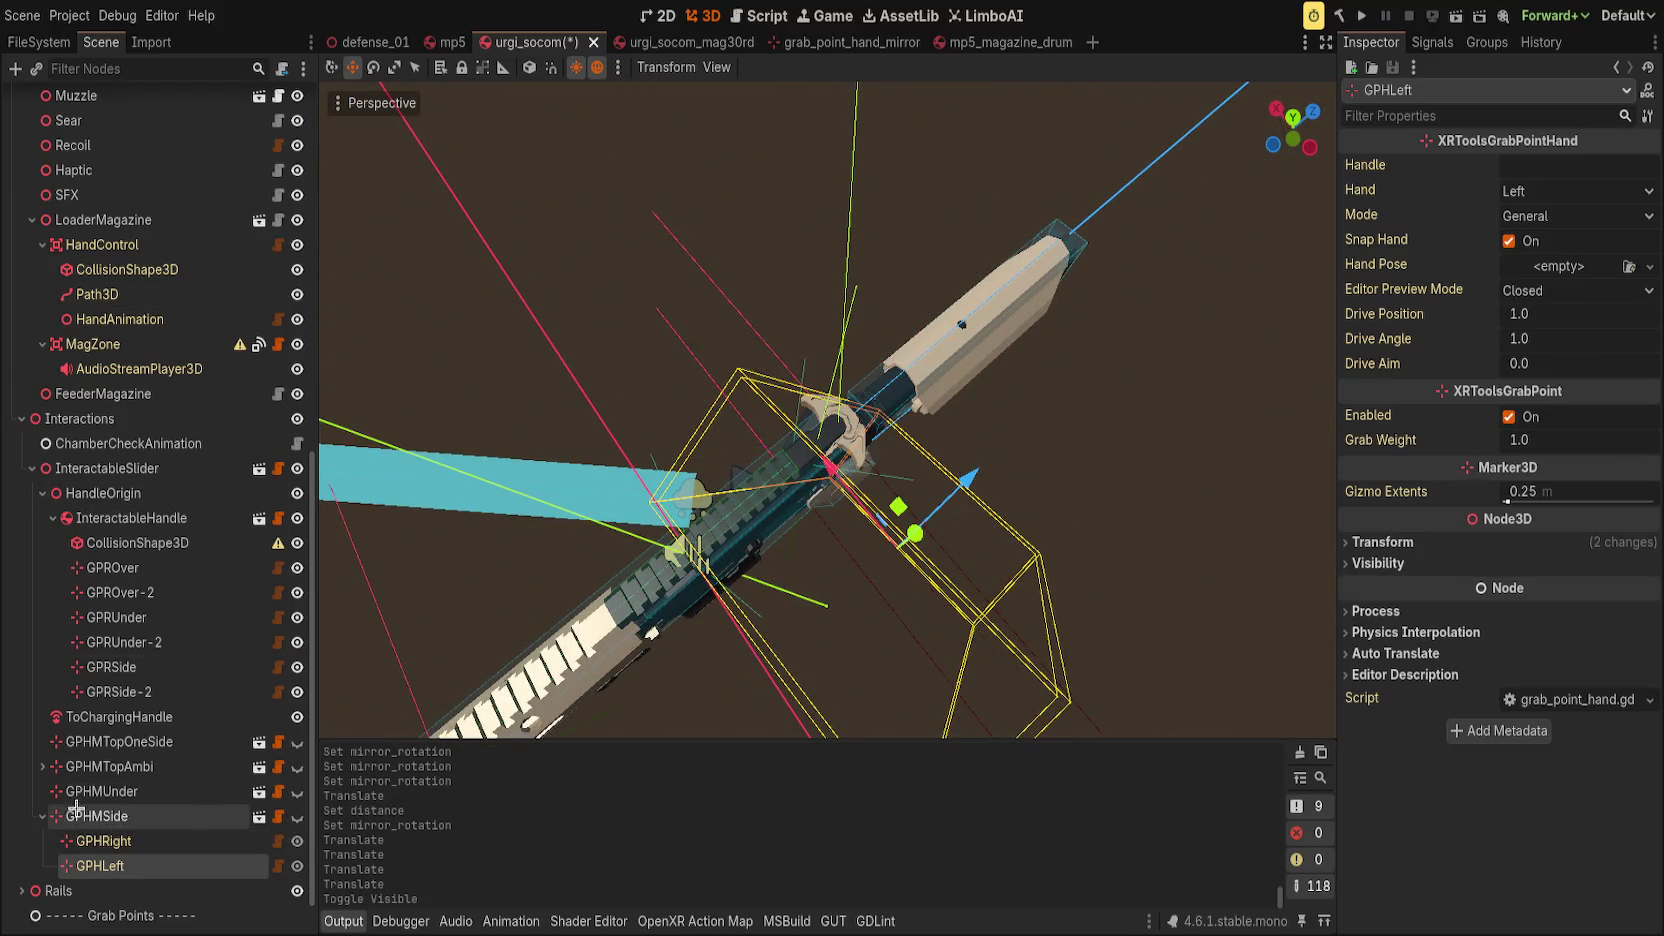
left_click(42, 816)
left_click(100, 816)
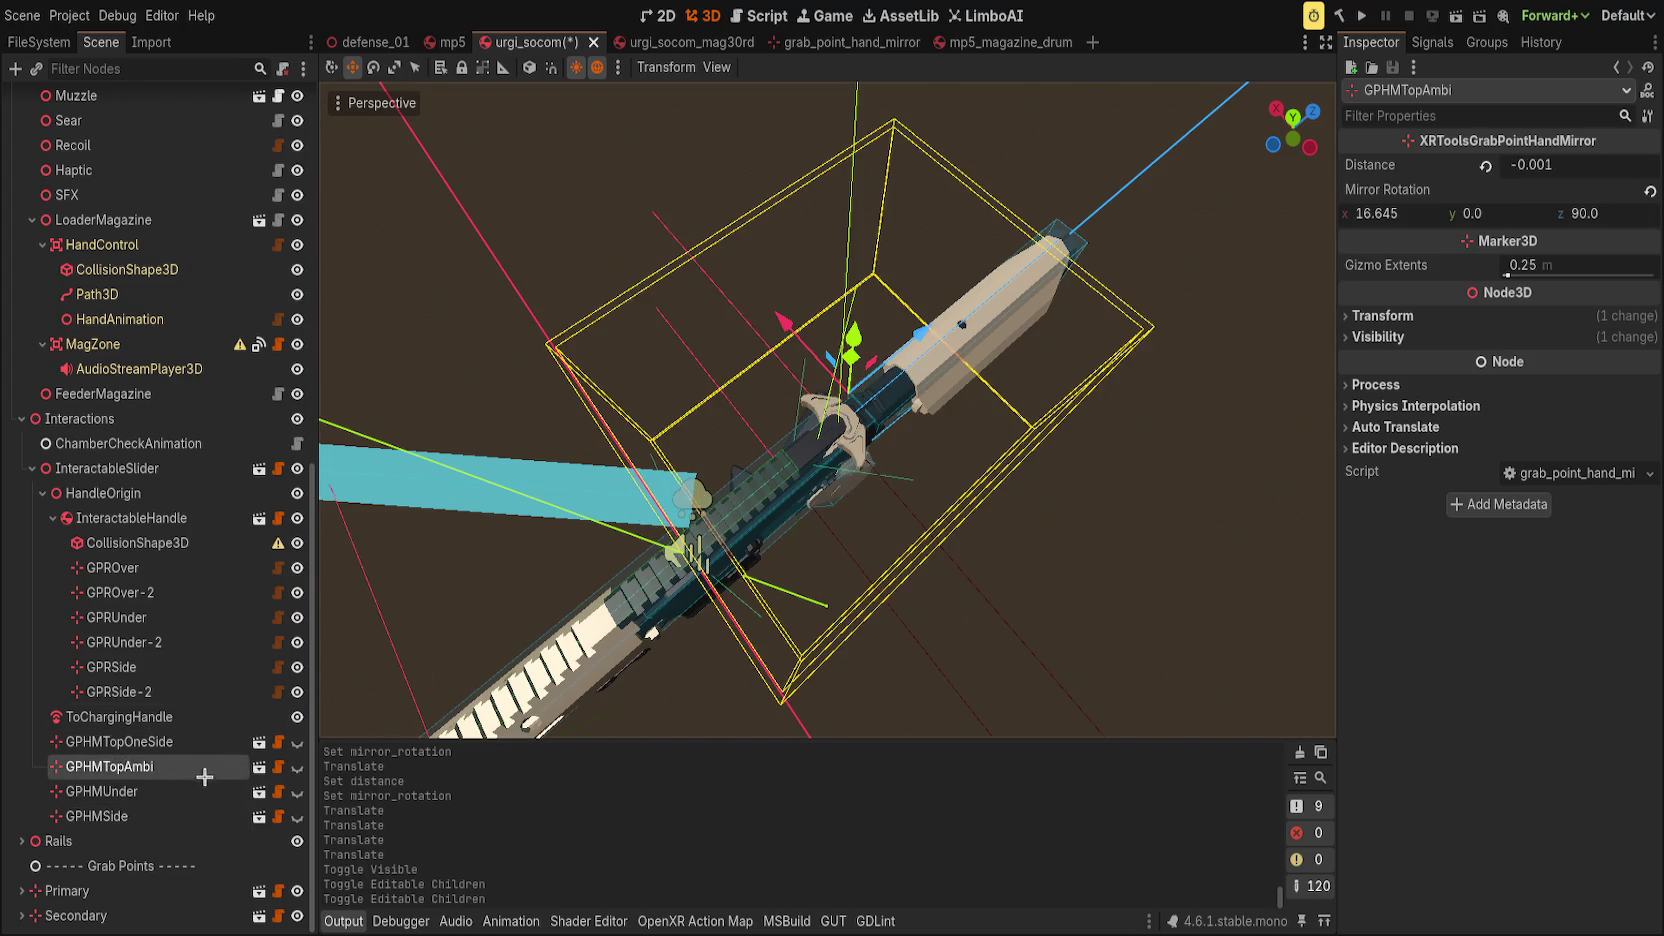
Turn off preview hands on GPHMSide, GPHMUnder and GPHMTopOneSide, then save urgi_socom.
left_click(297, 817)
left_click(297, 817)
left_click(296, 792)
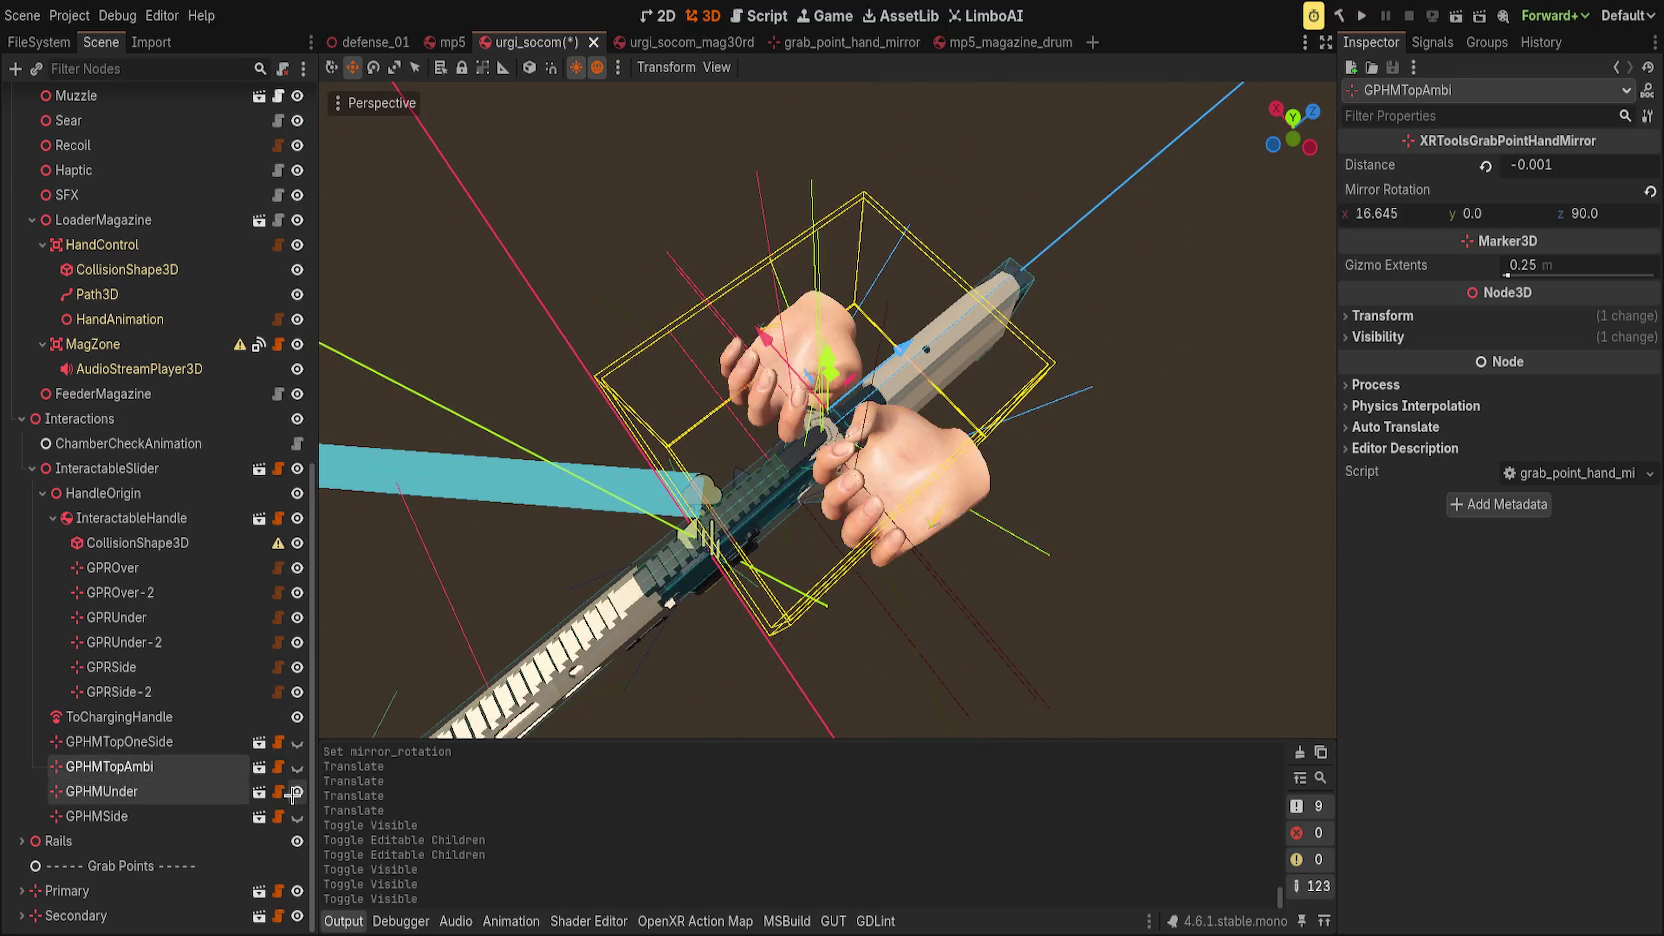
left_click(296, 792)
left_click(297, 767)
left_click(297, 767)
left_click(297, 742)
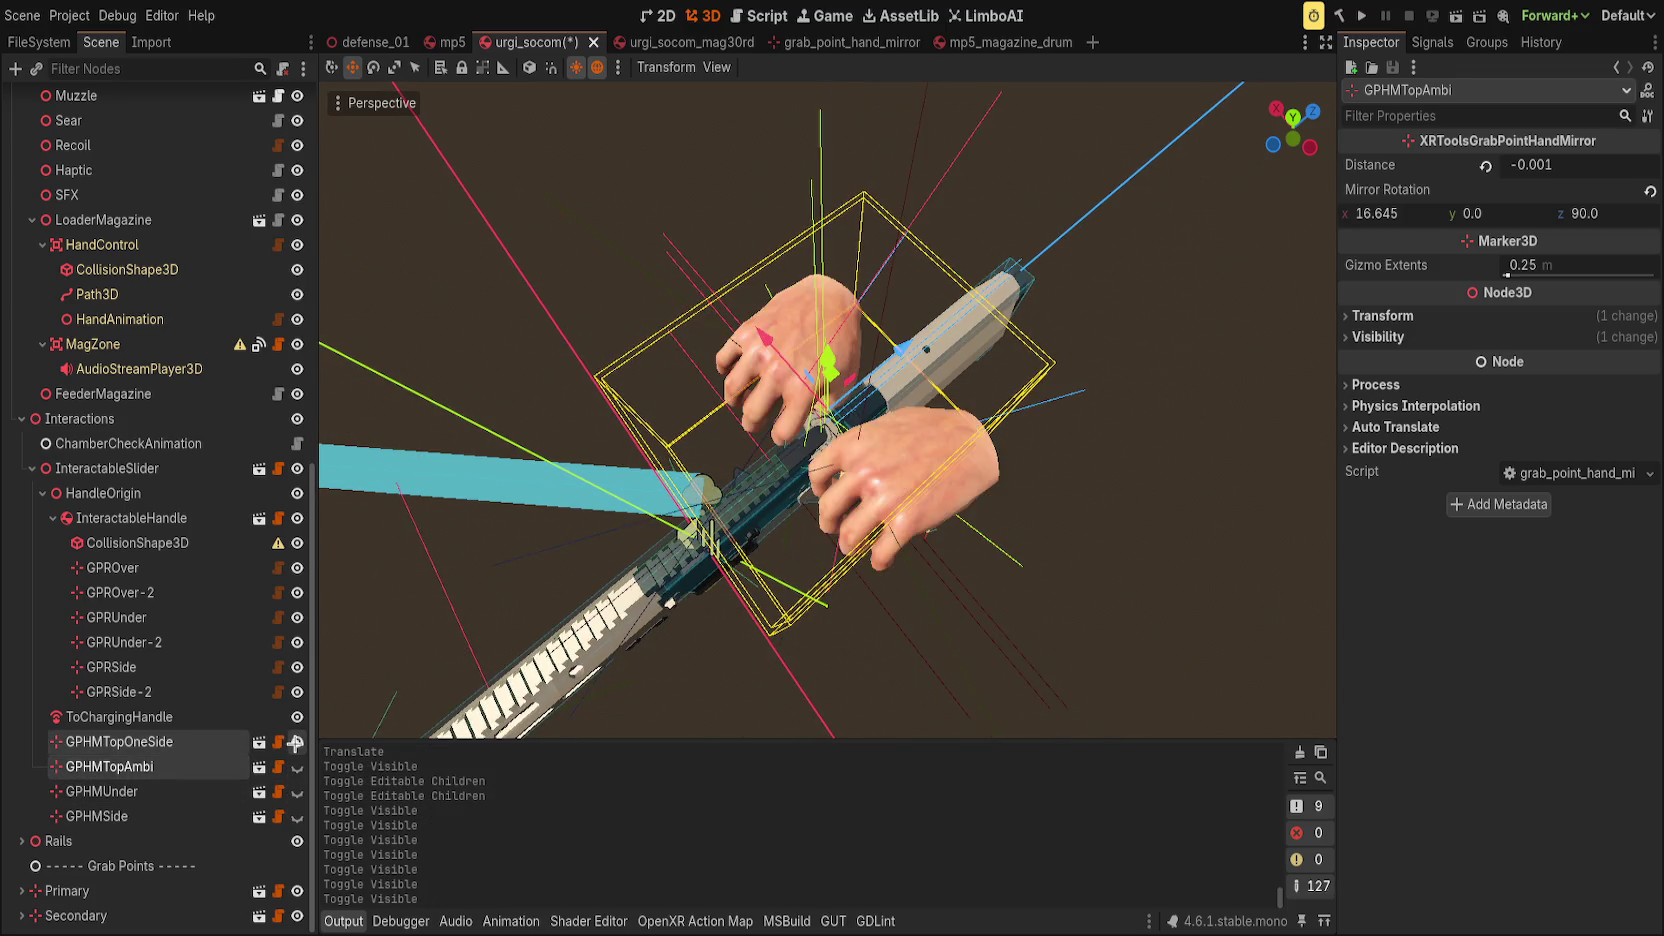
left_click(297, 742)
key("ctrl+s")
scroll(672, 300, "up", 3)
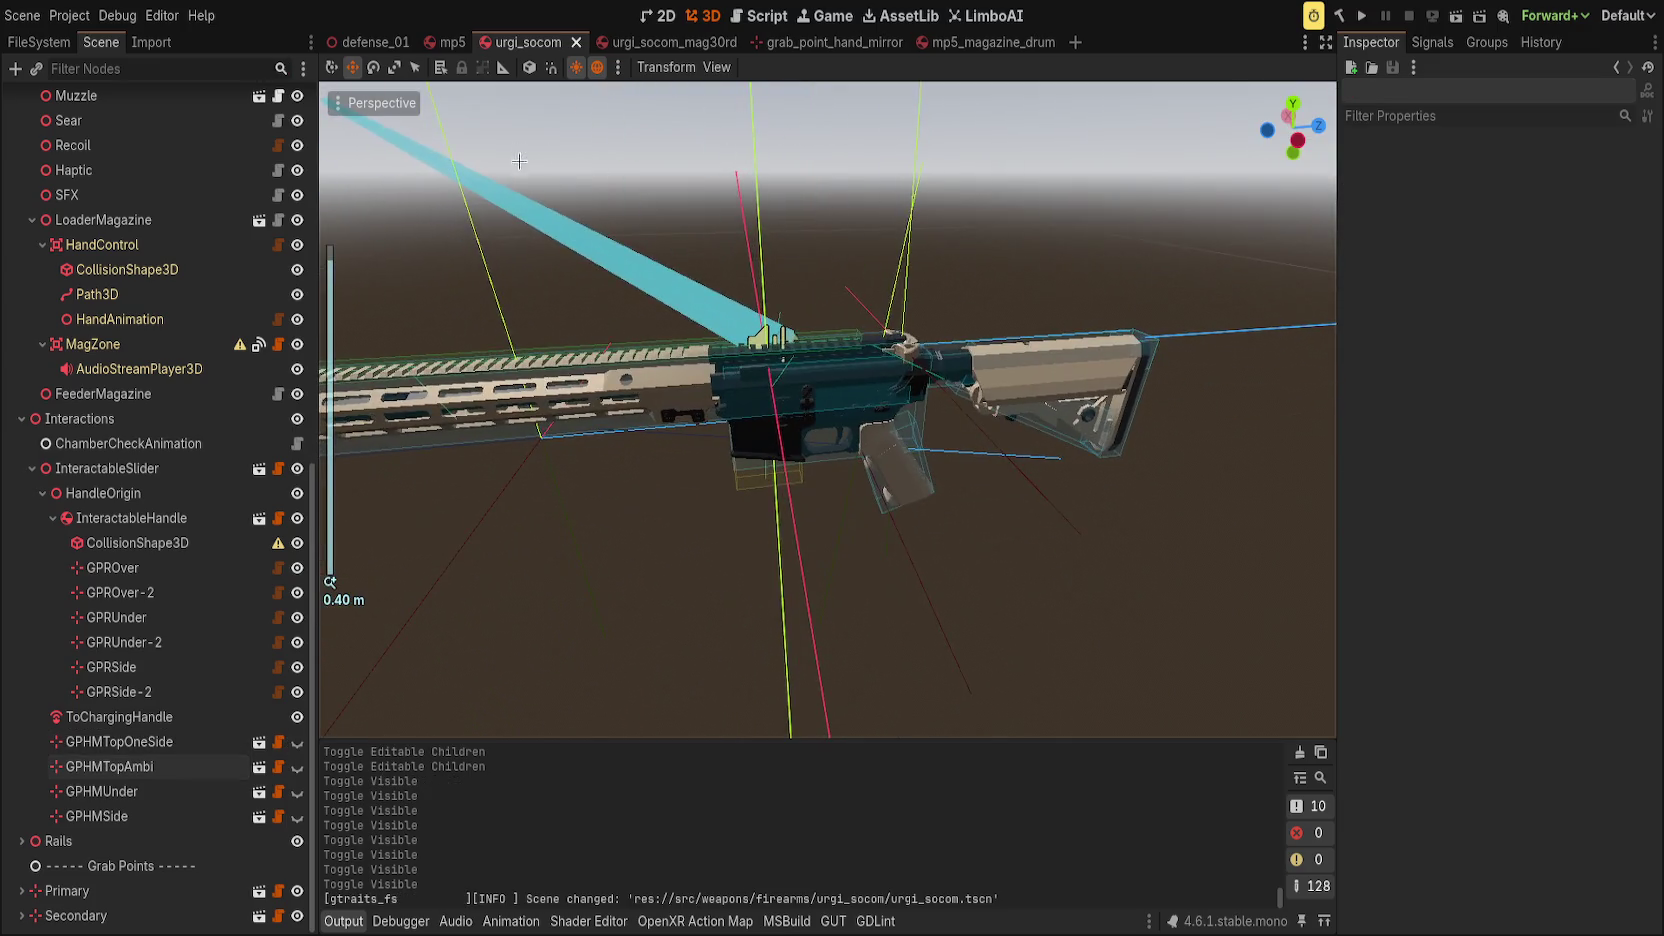
Rename GPROver and GPROver-2 to GPRTopOneSide and GPRTopOneSide-2.
left_click(118, 568)
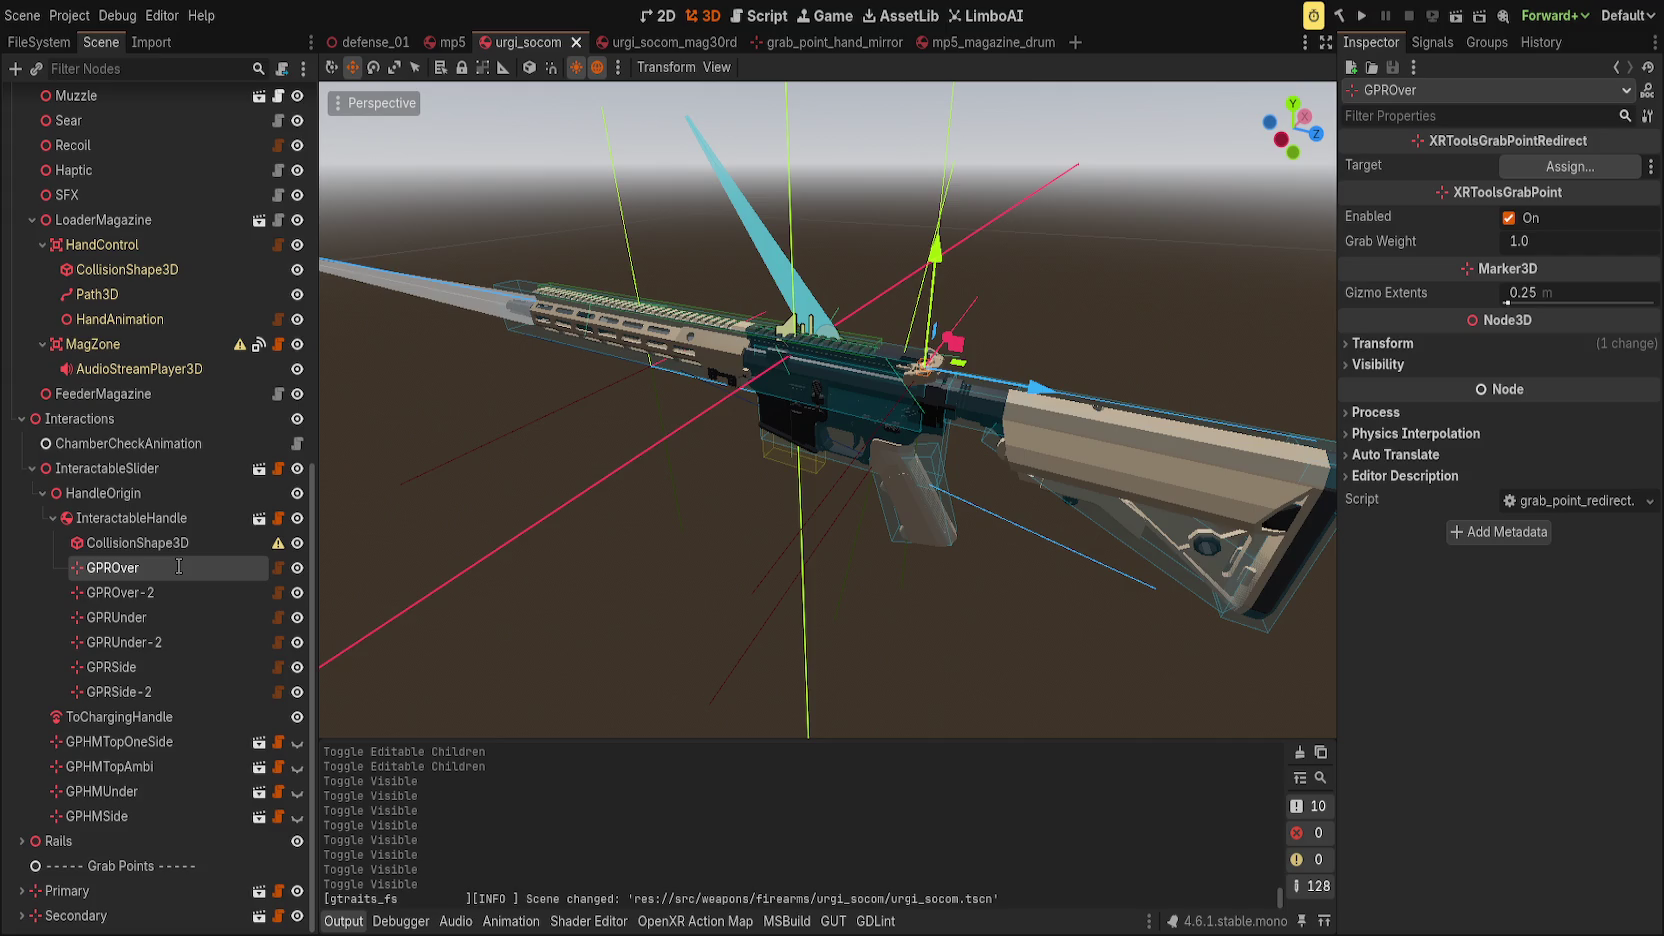
type("GPRTopOneSide")
key("Return")
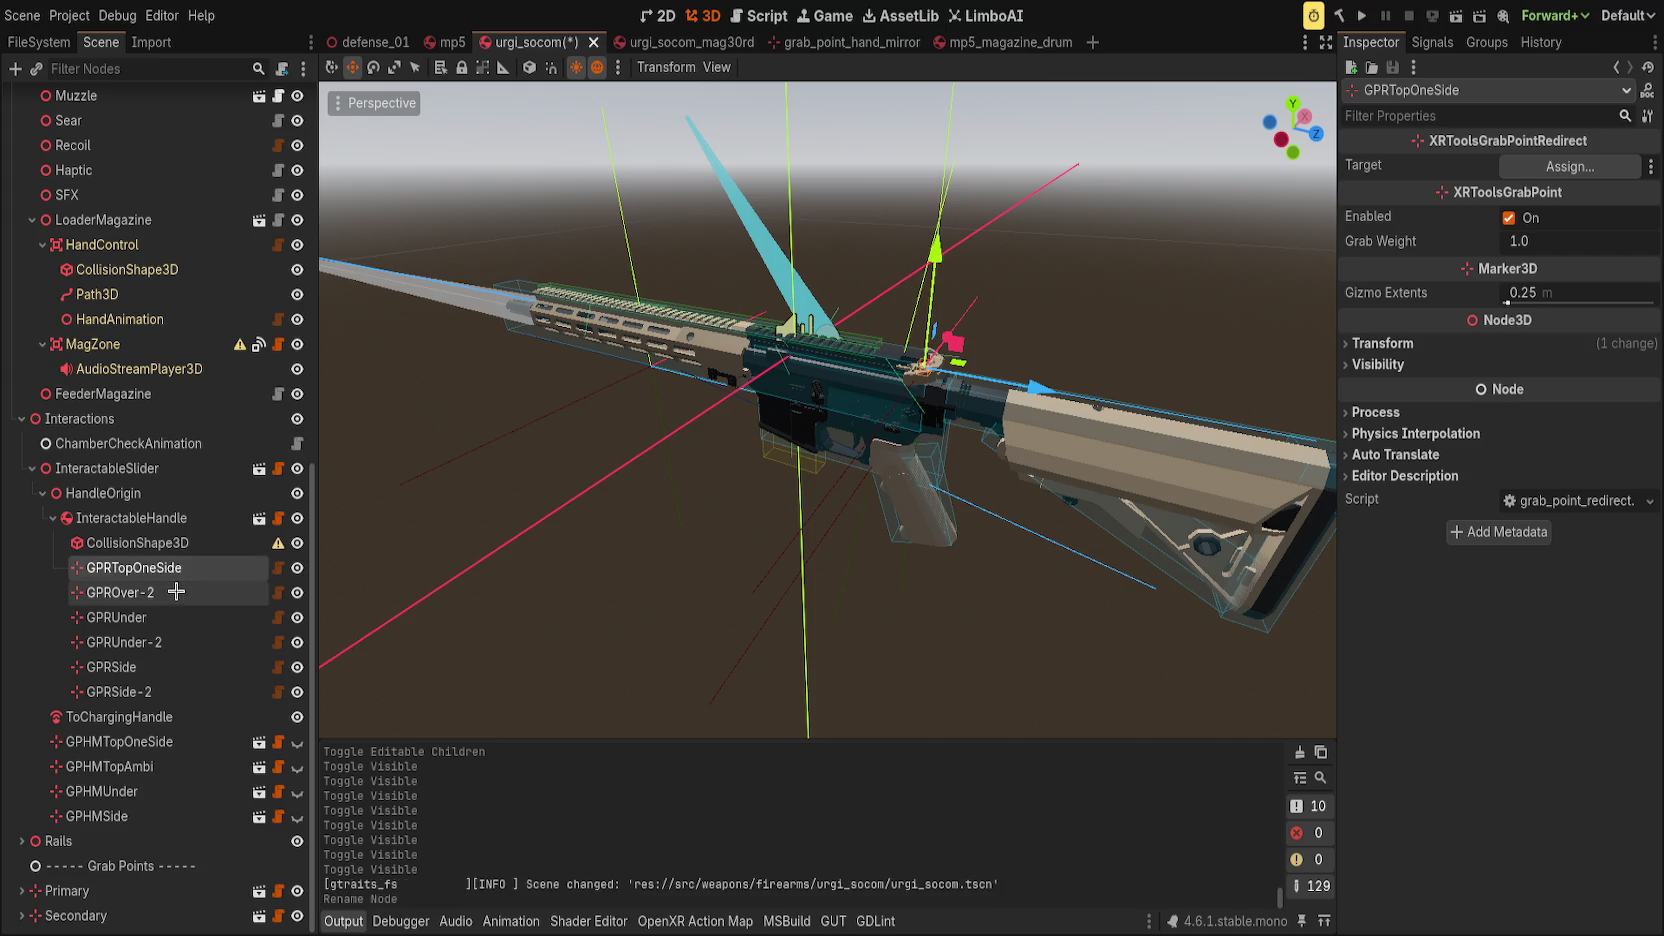
double_click(170, 592)
type("GPRTopOneSide-2")
key("Return")
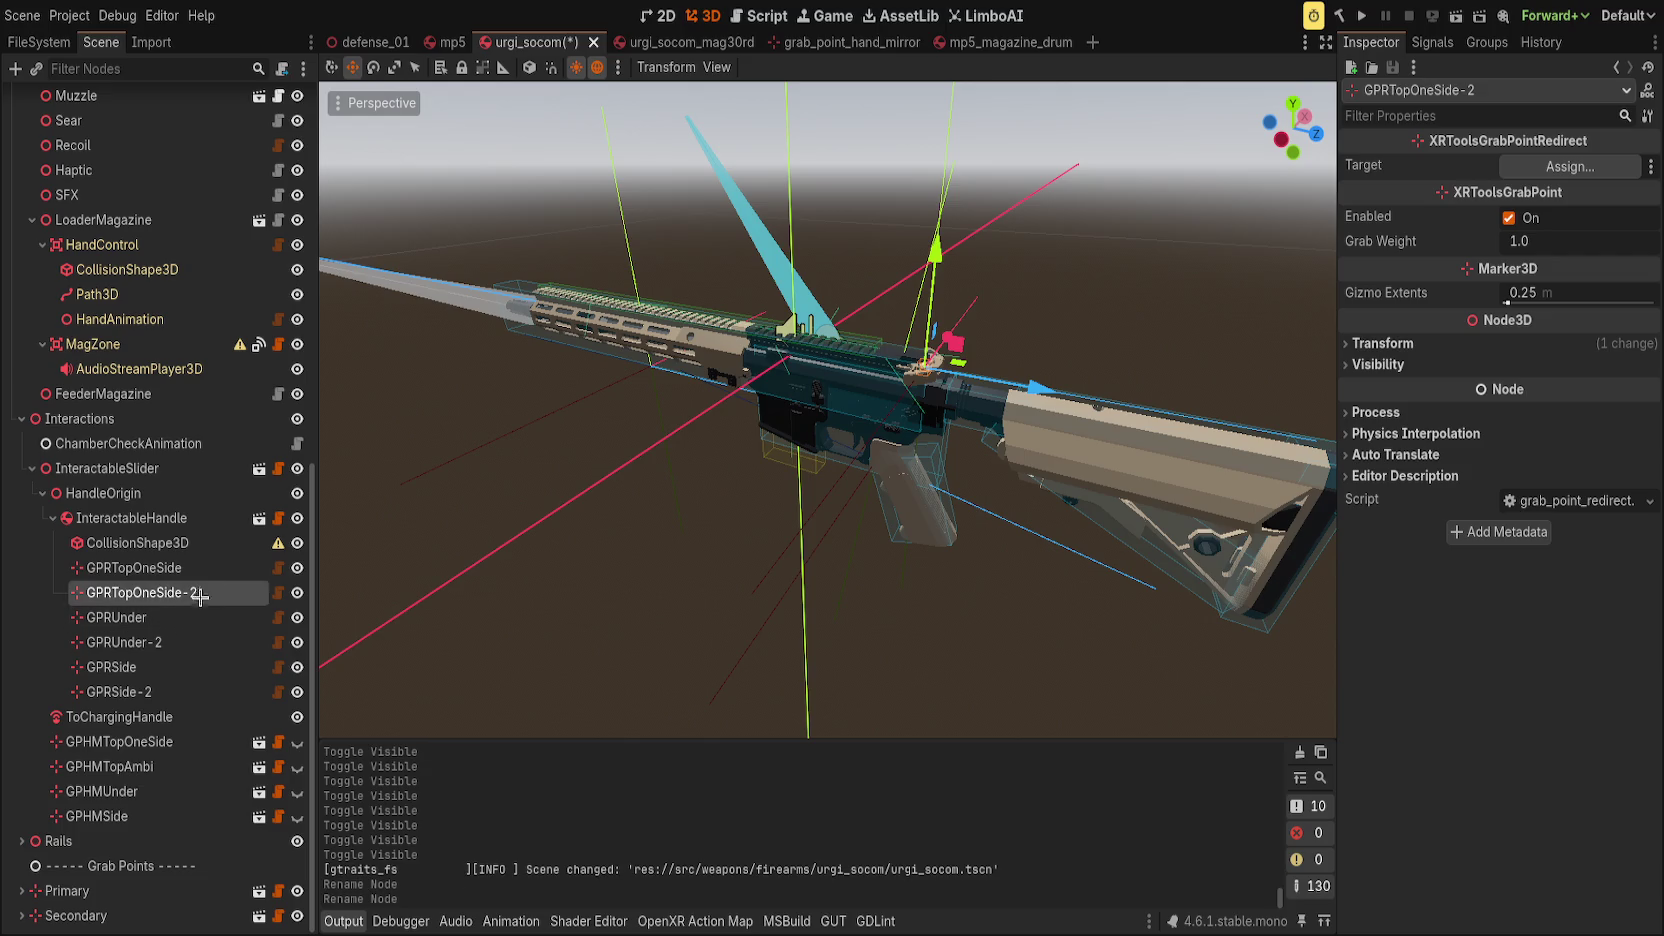
Duplicate GPRTopOneSide-2 into a GPRTopAmbi pair under InteractableHandle.
key("ctrl+d")
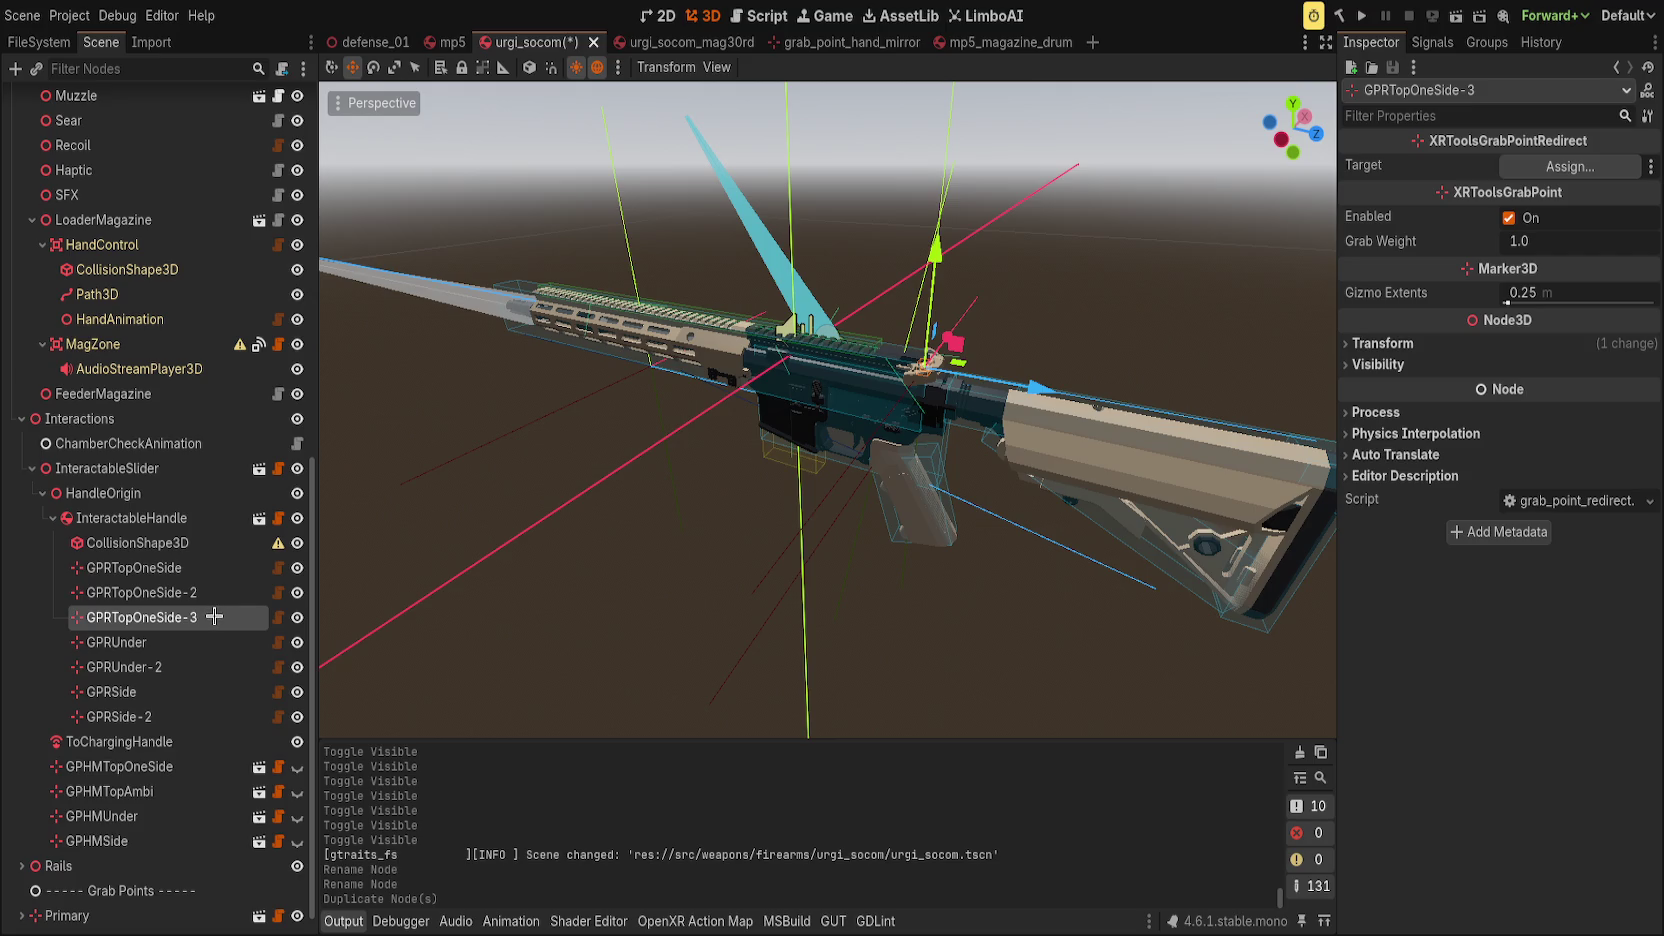
double_click(214, 616)
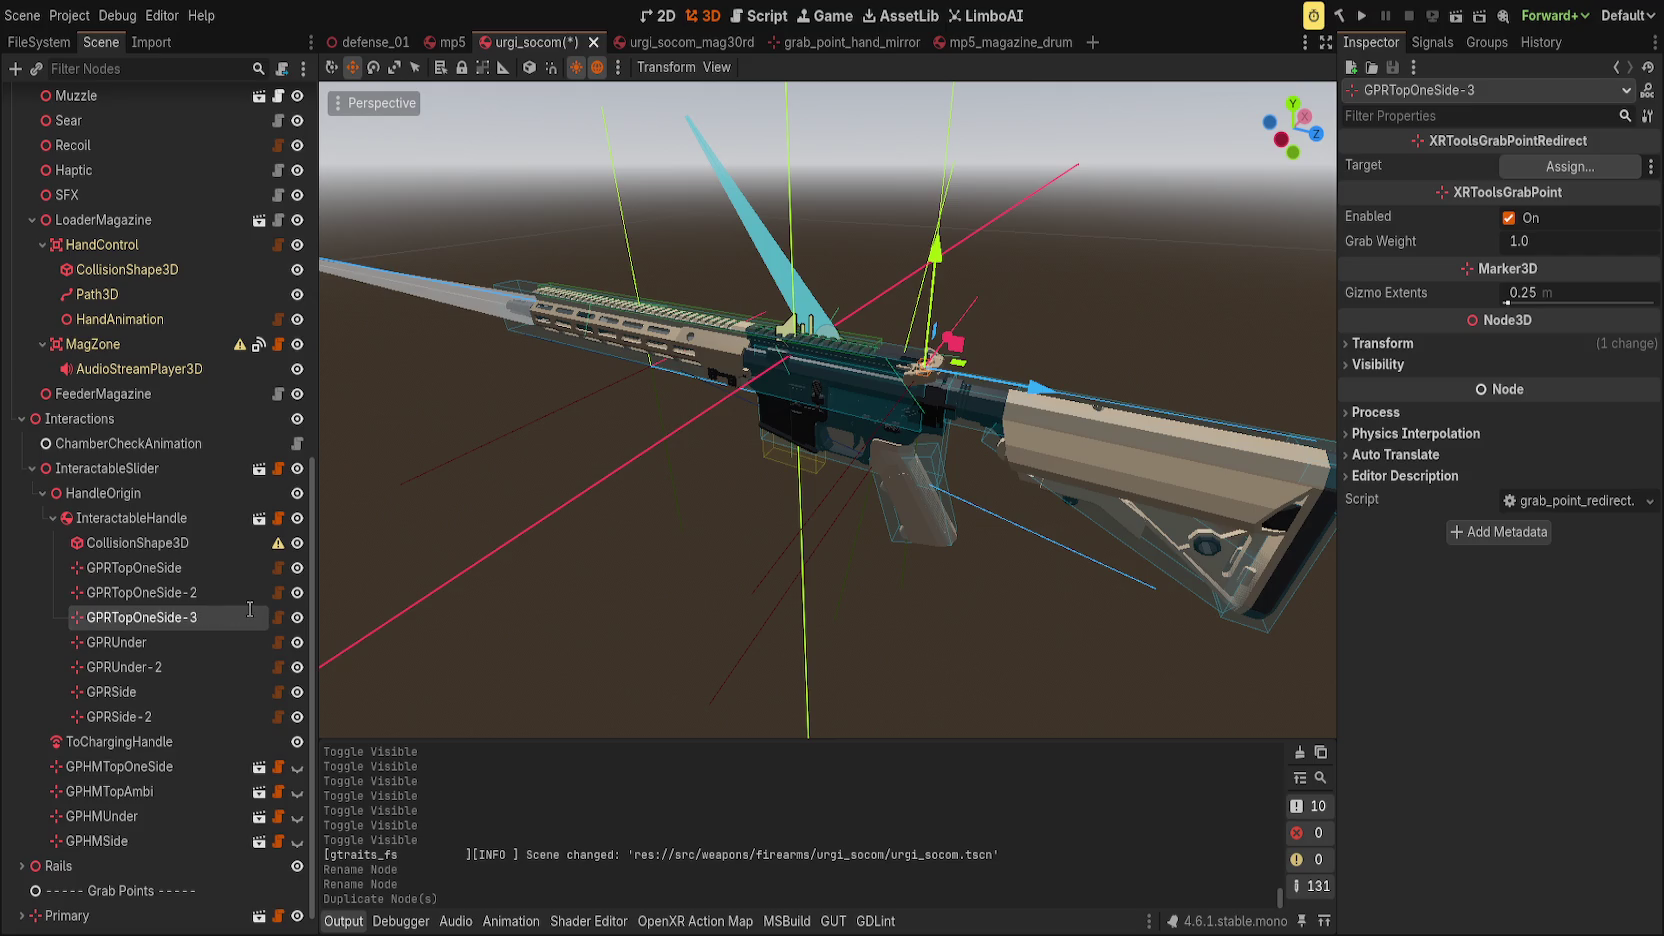
type("GPRTopAmbi")
key("Return")
key("ctrl+d")
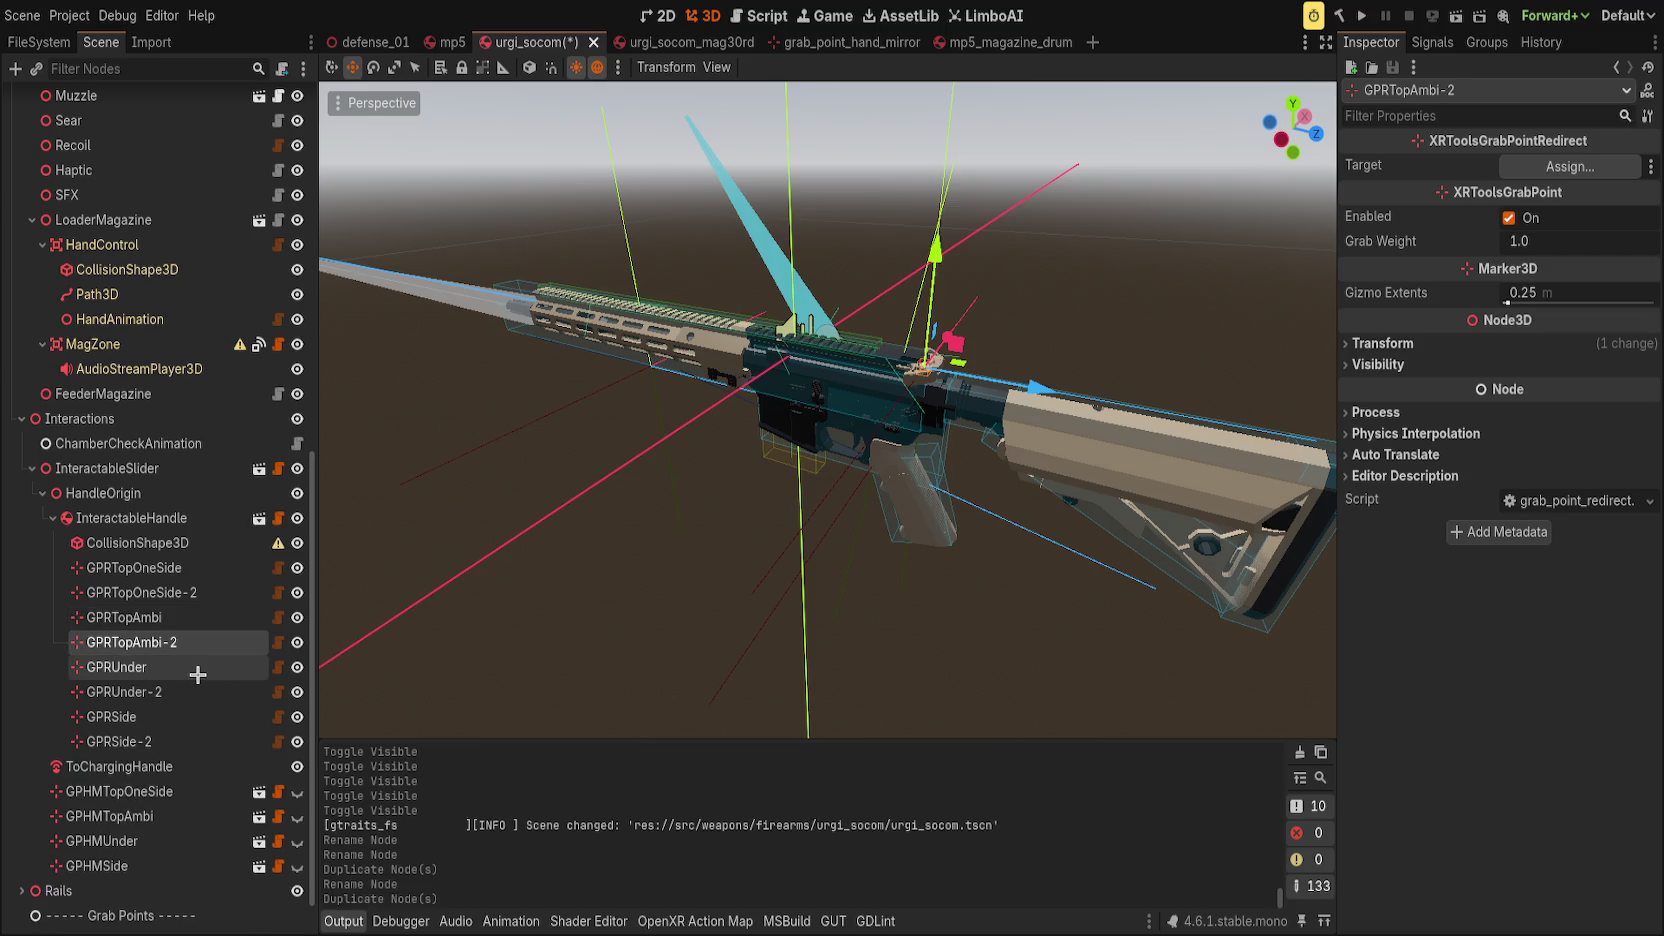
left_click(190, 741)
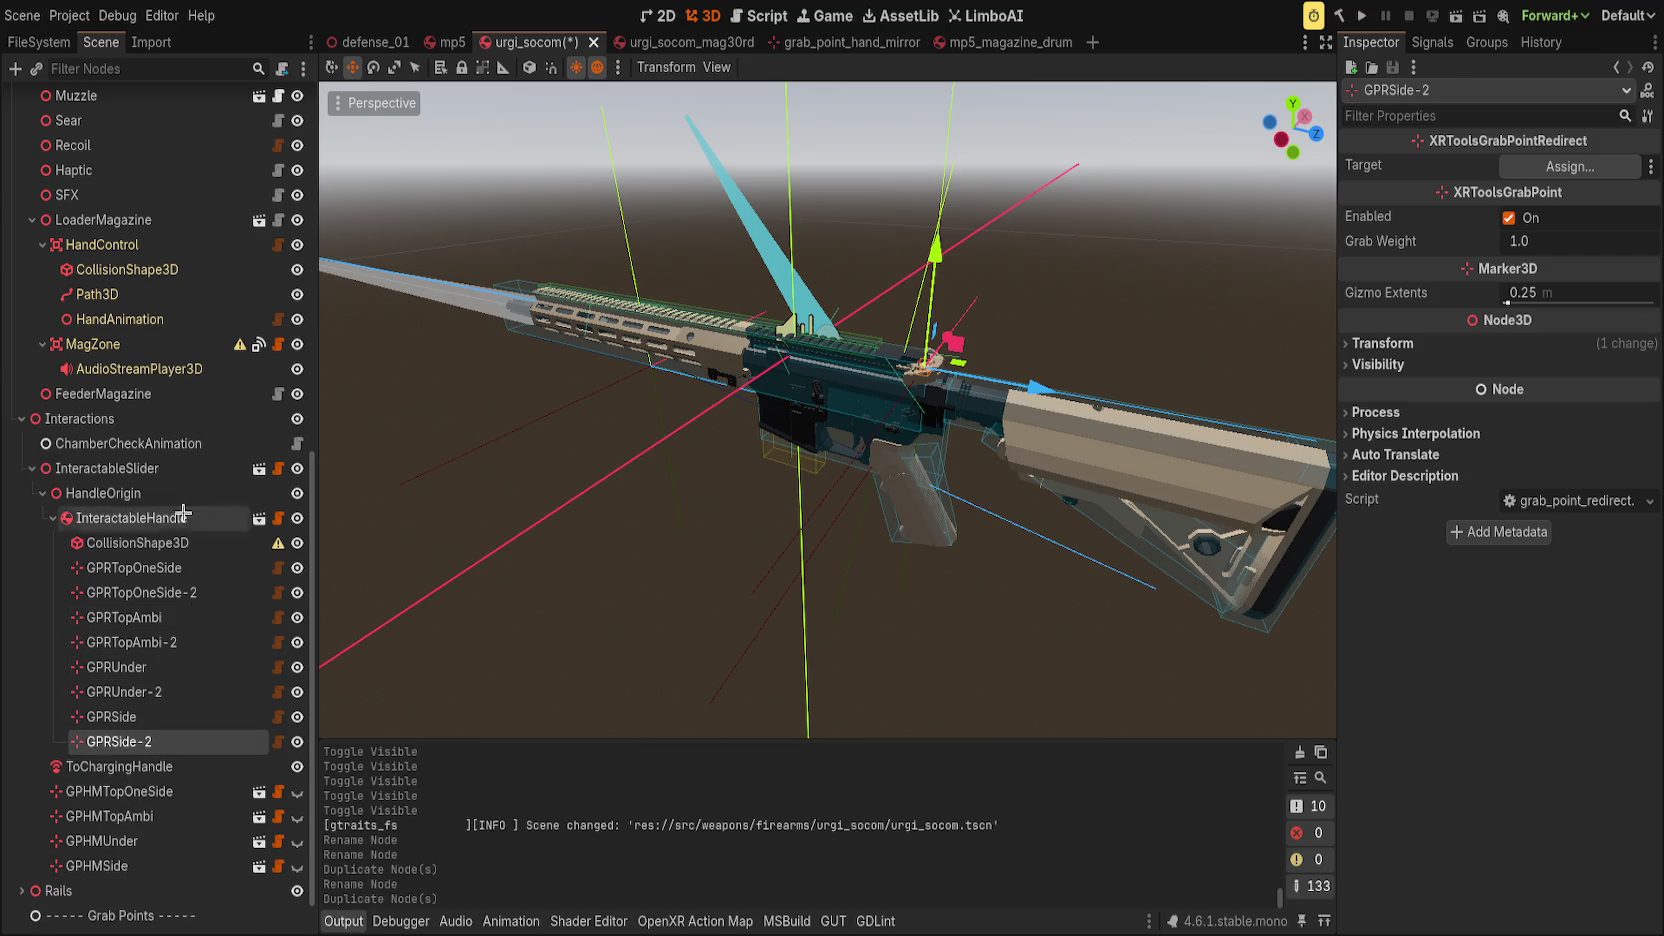
left_click(196, 567)
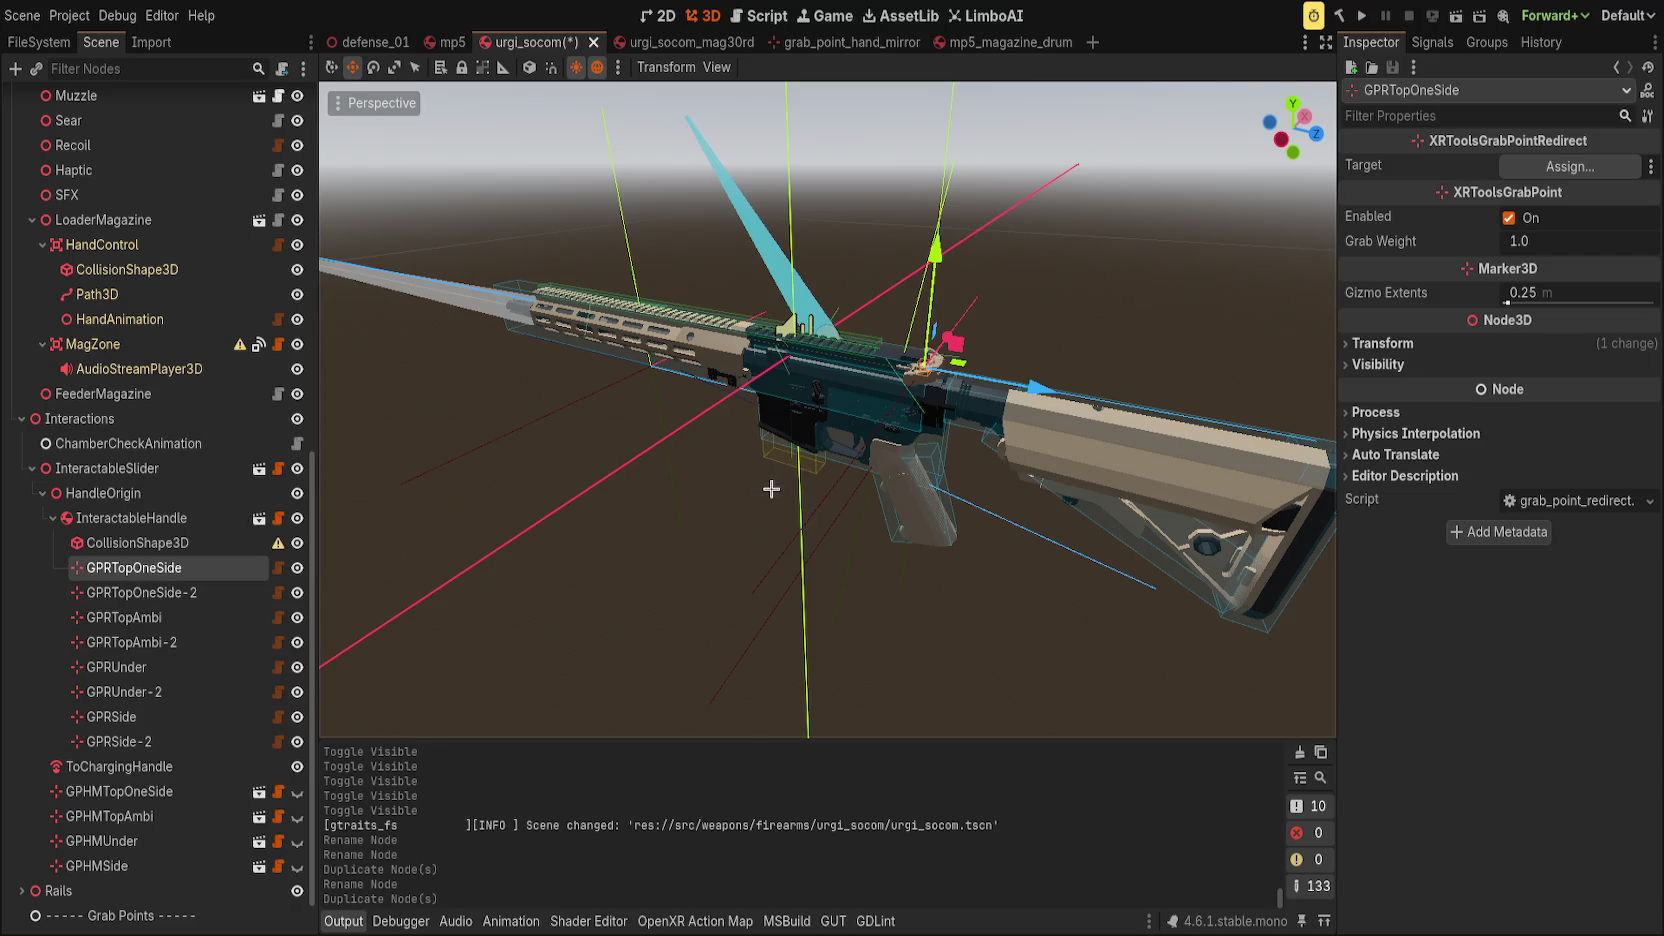
Select the GPHM hand-mirror nodes, narrowing the selection to GPHMTopOneSide.
left_click(116, 790)
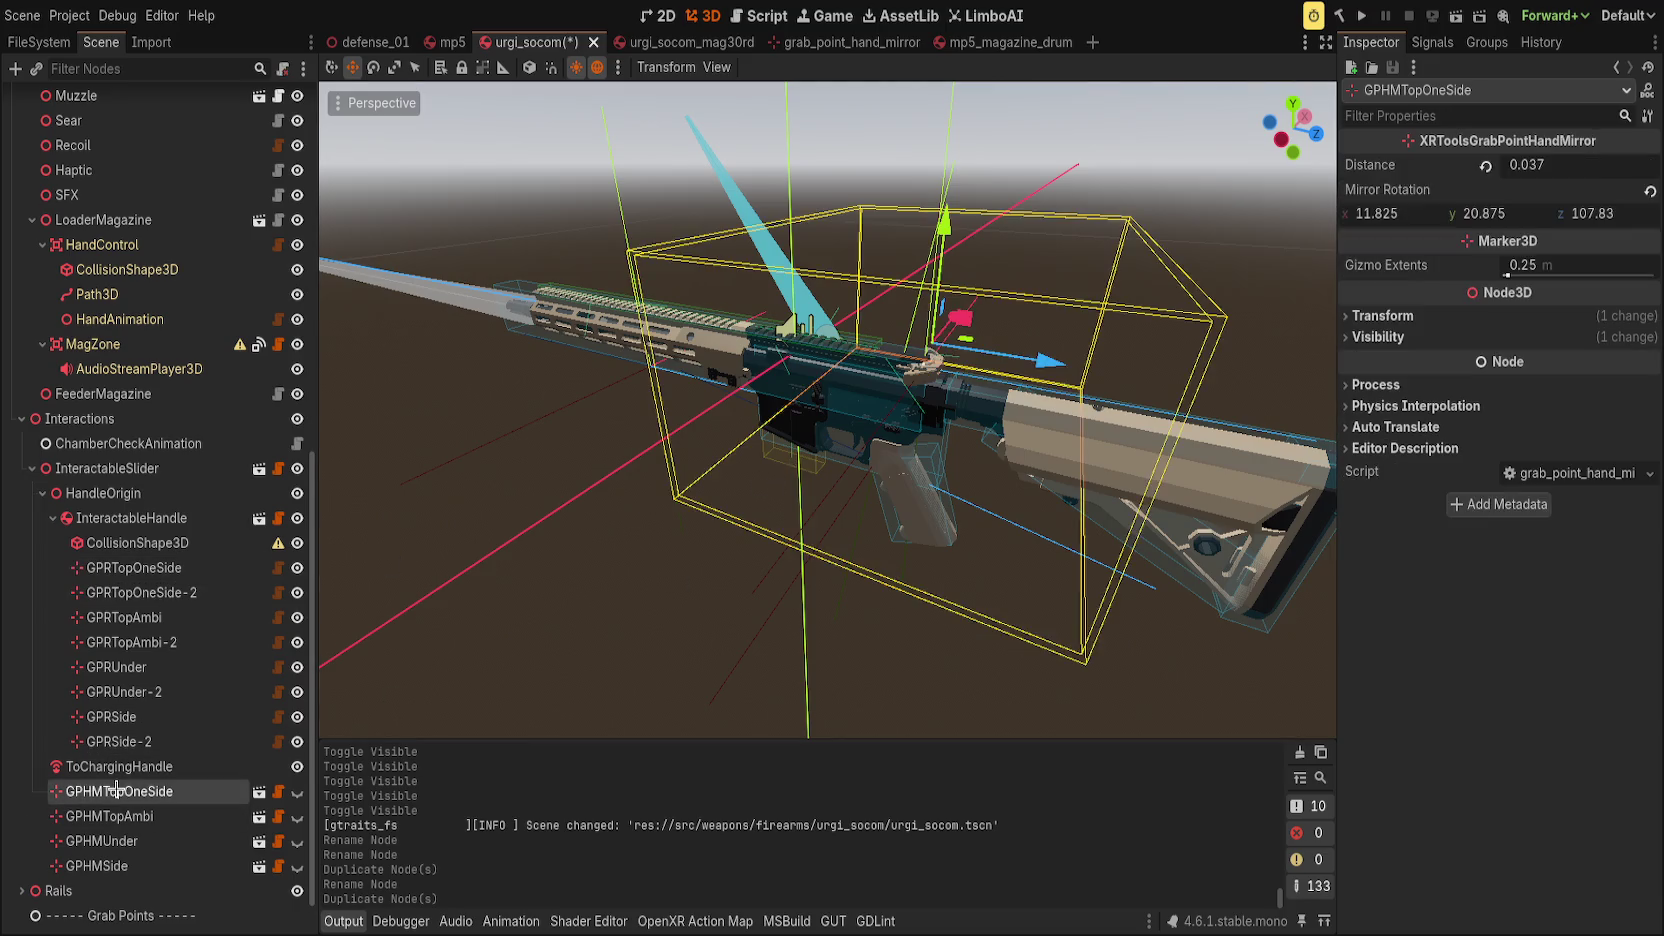
left_click(135, 567)
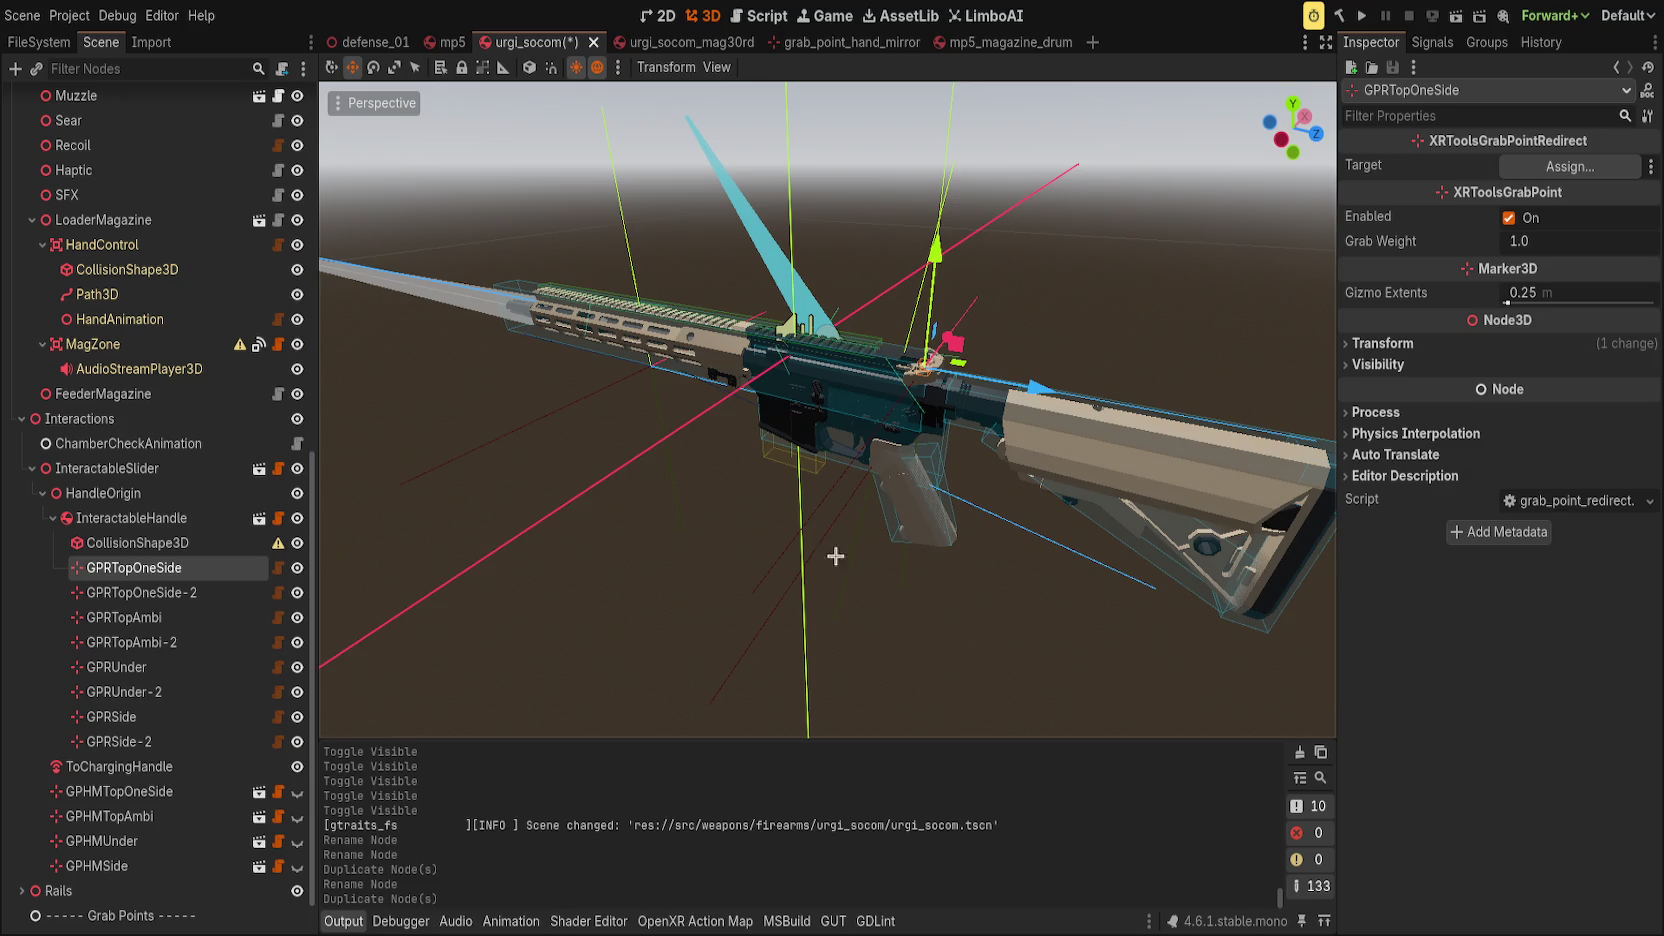
left_click(116, 865)
left_click(150, 791, "shift")
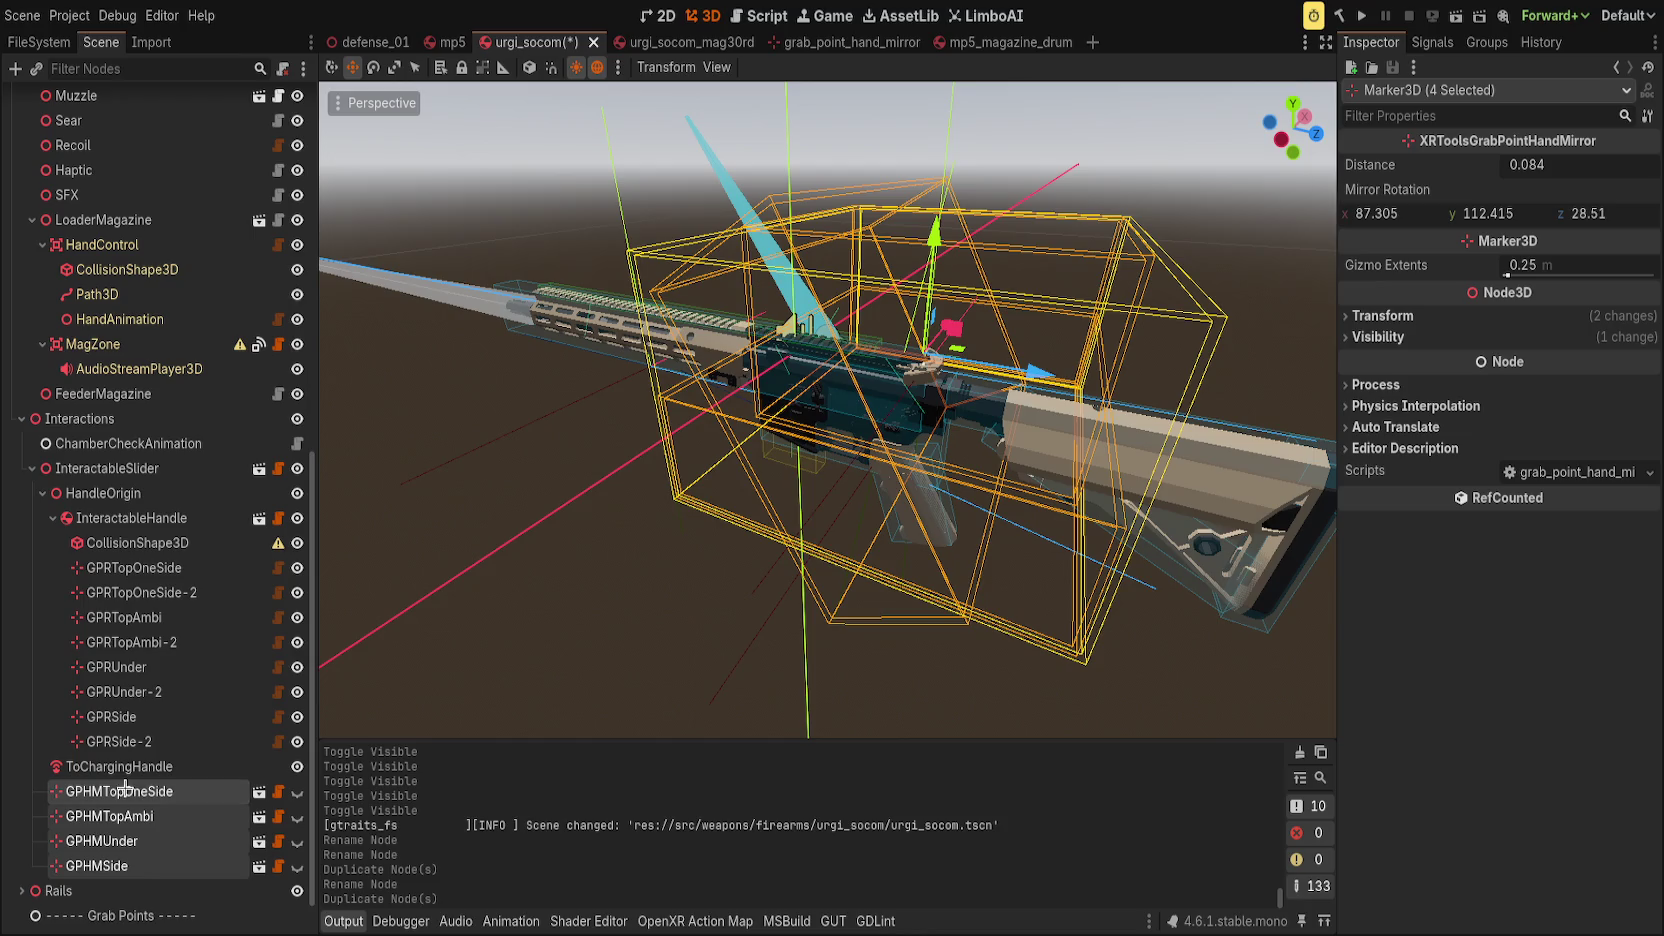
left_click(150, 791)
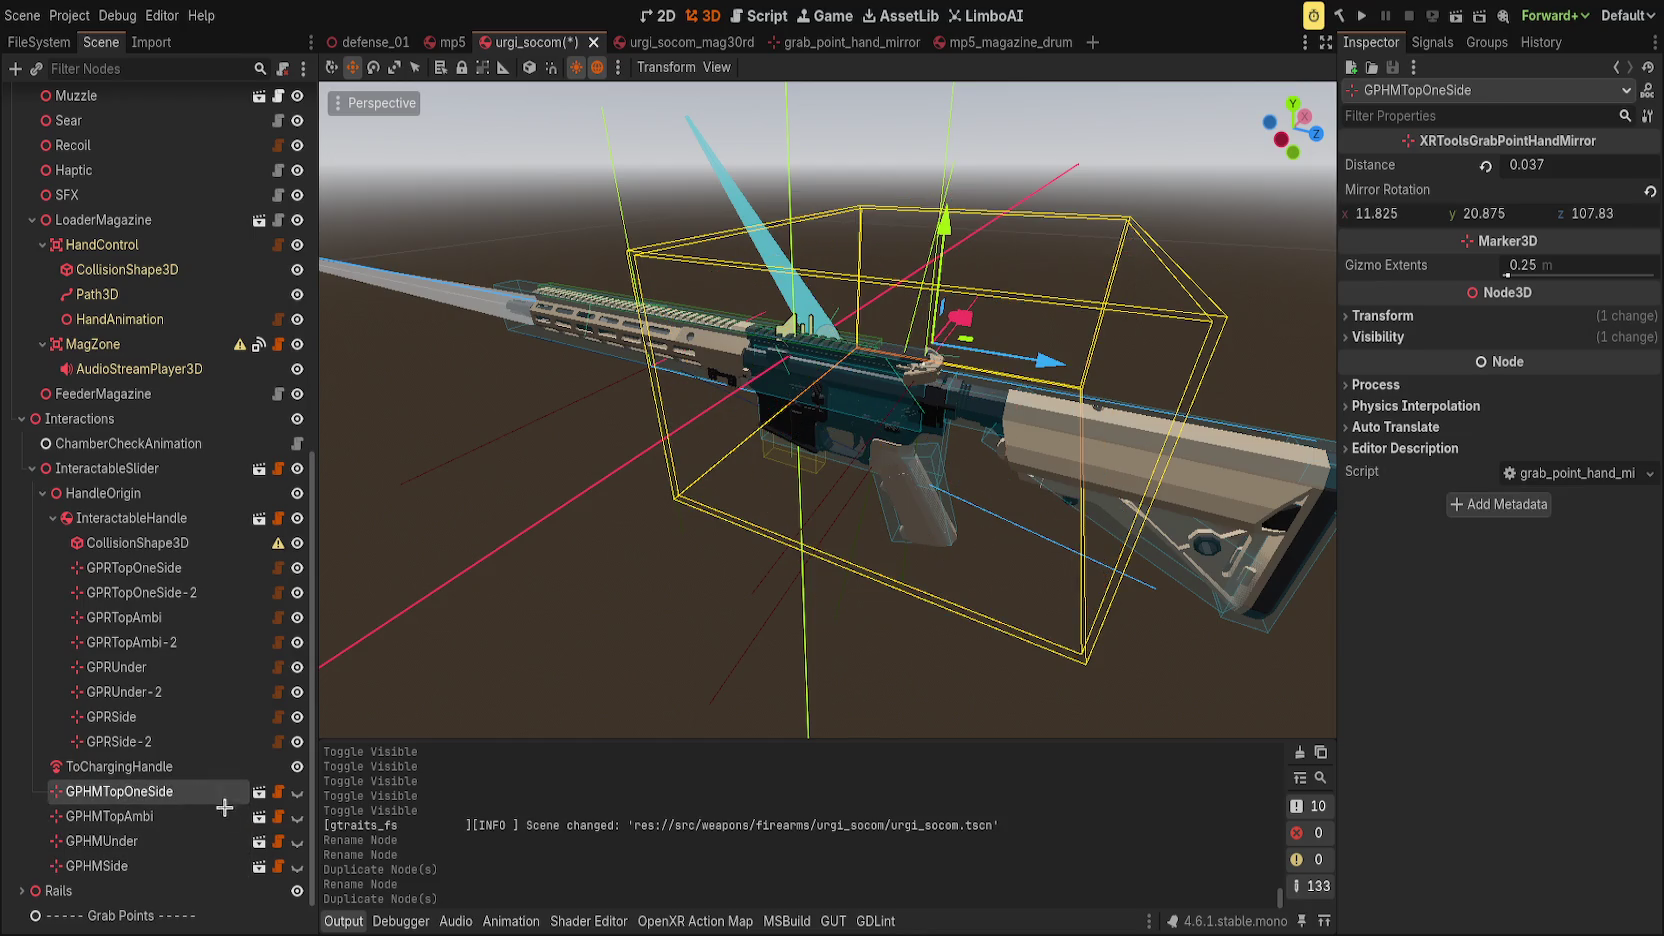
Enable Editable Children on GPHMTopOneSide, GPHMTopAmbi, GPHMUnder and GPHMSide.
left_click(113, 866)
key("ctrl+e")
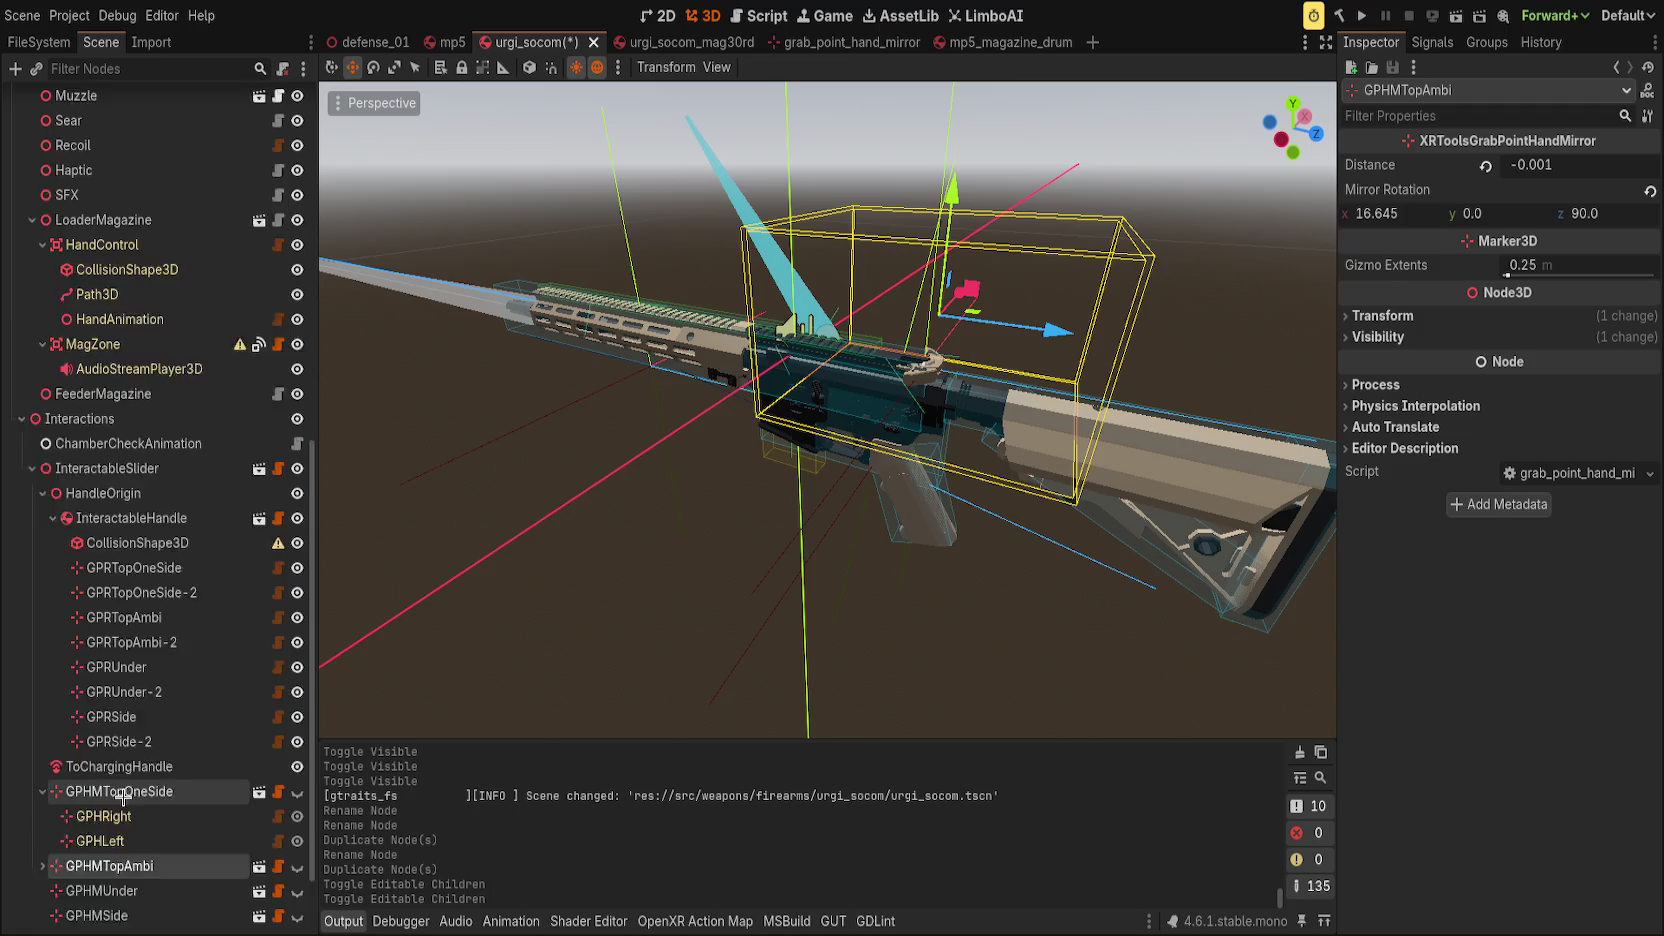
scroll(120, 795, "down", 1)
left_click(165, 793)
key("ctrl+e")
left_click(110, 866)
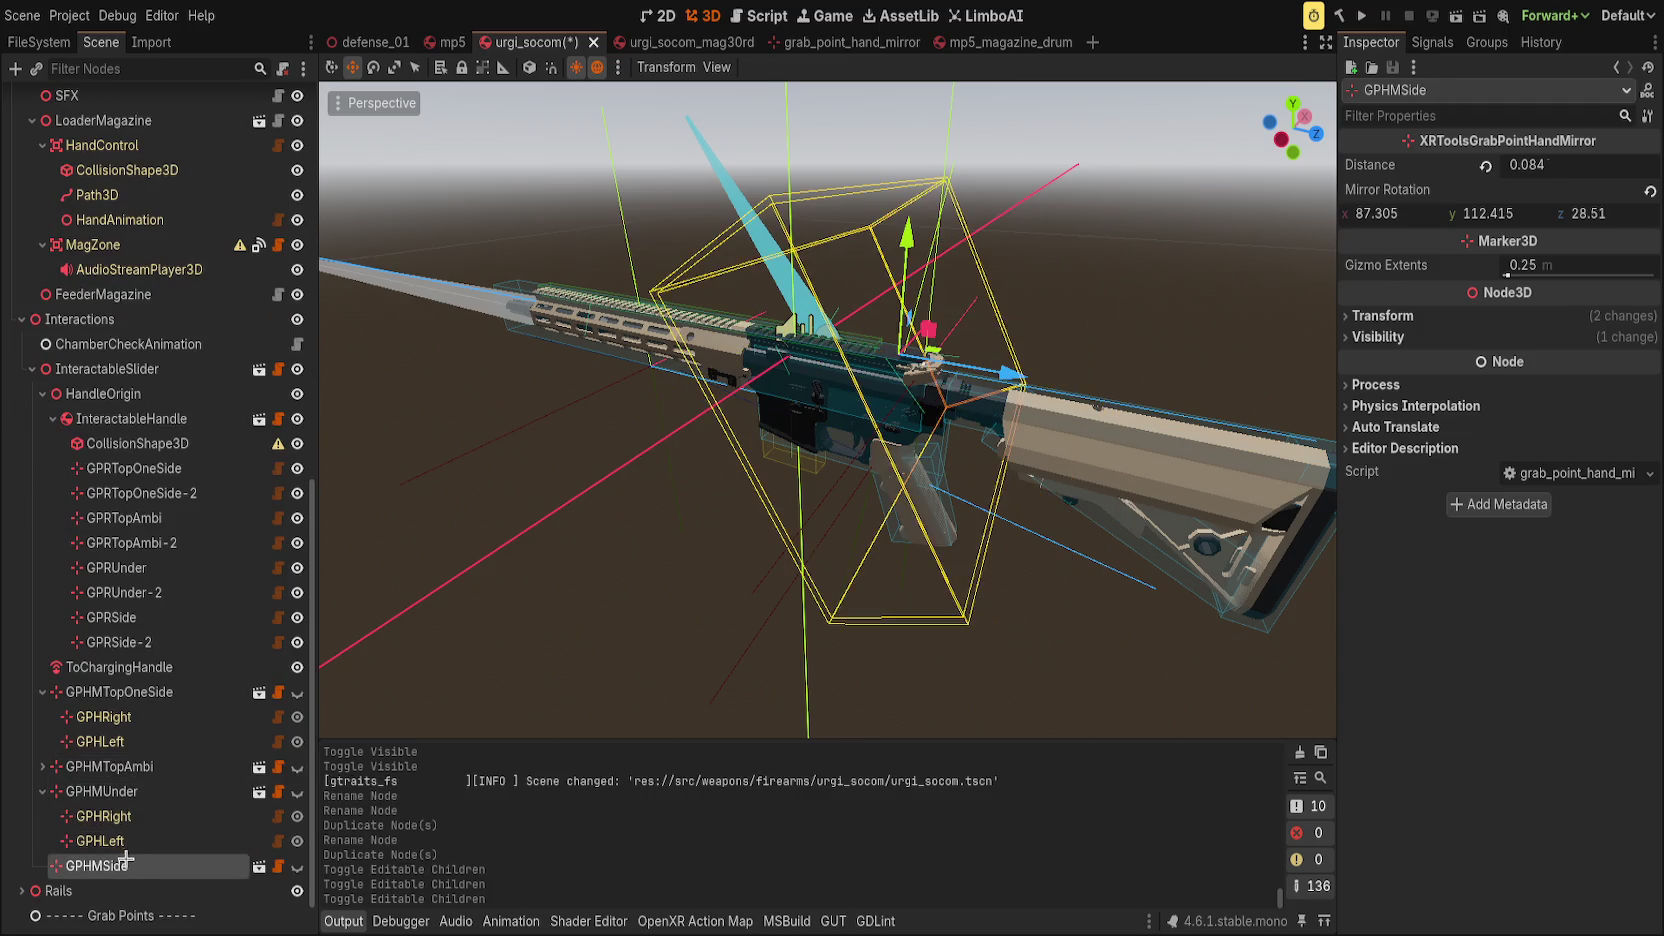
key("ctrl+e")
Assign GPHRight as GPRTopOneSide's redirect Target.
left_click(140, 468)
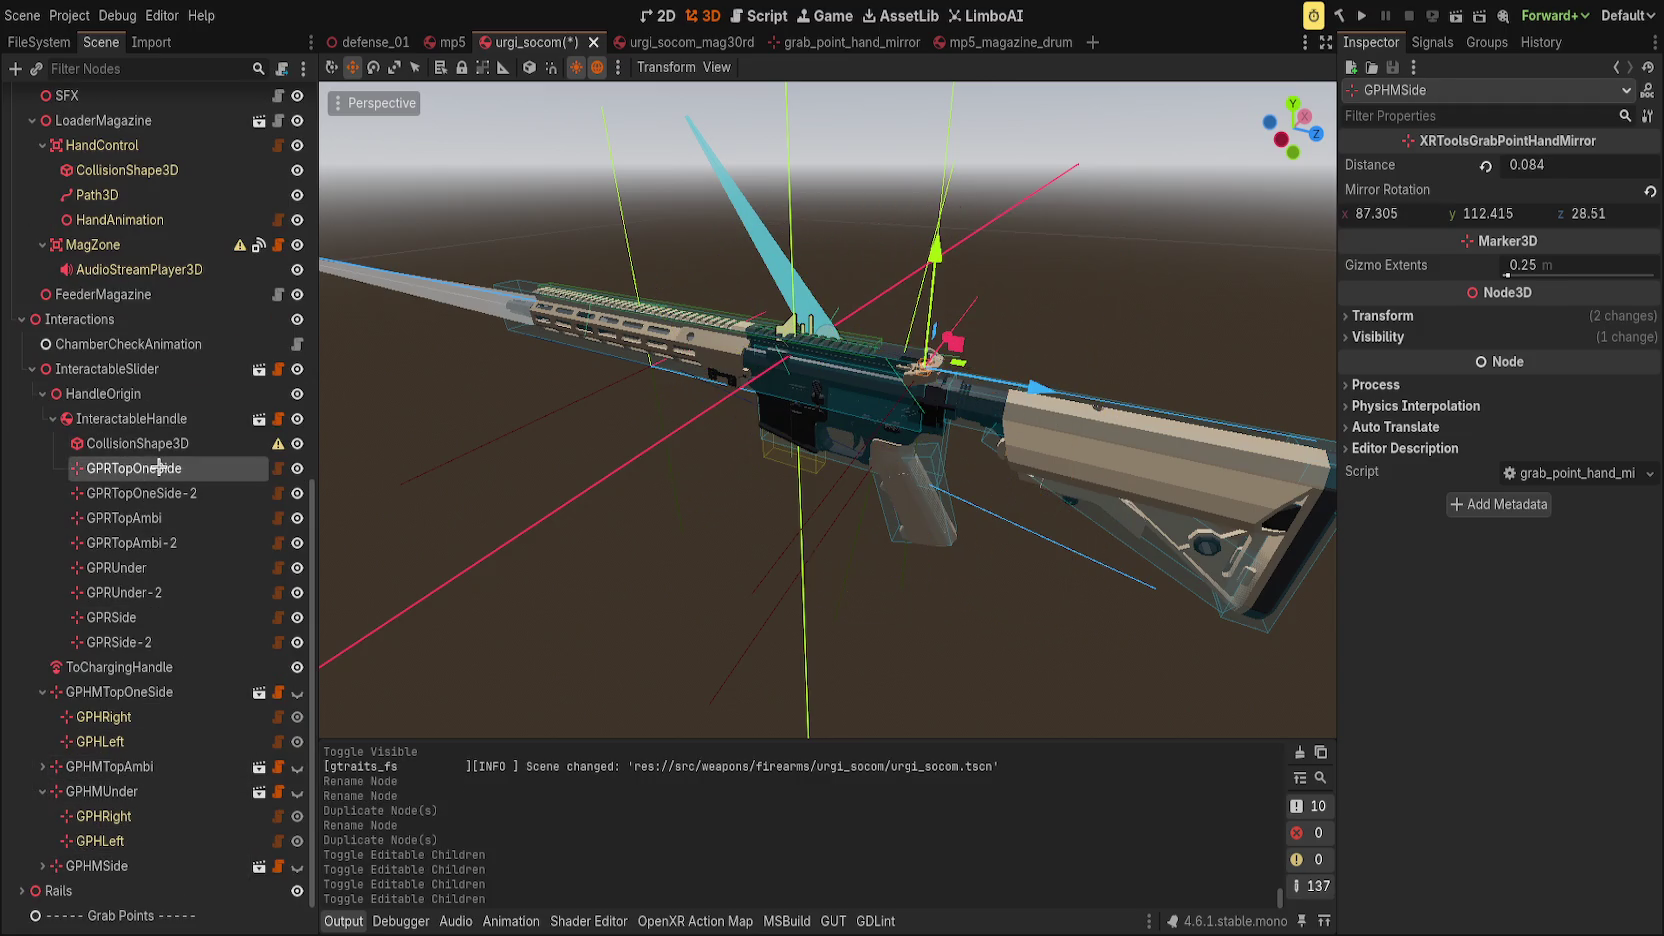
left_click(42, 791)
scroll(42, 780, "down", 2)
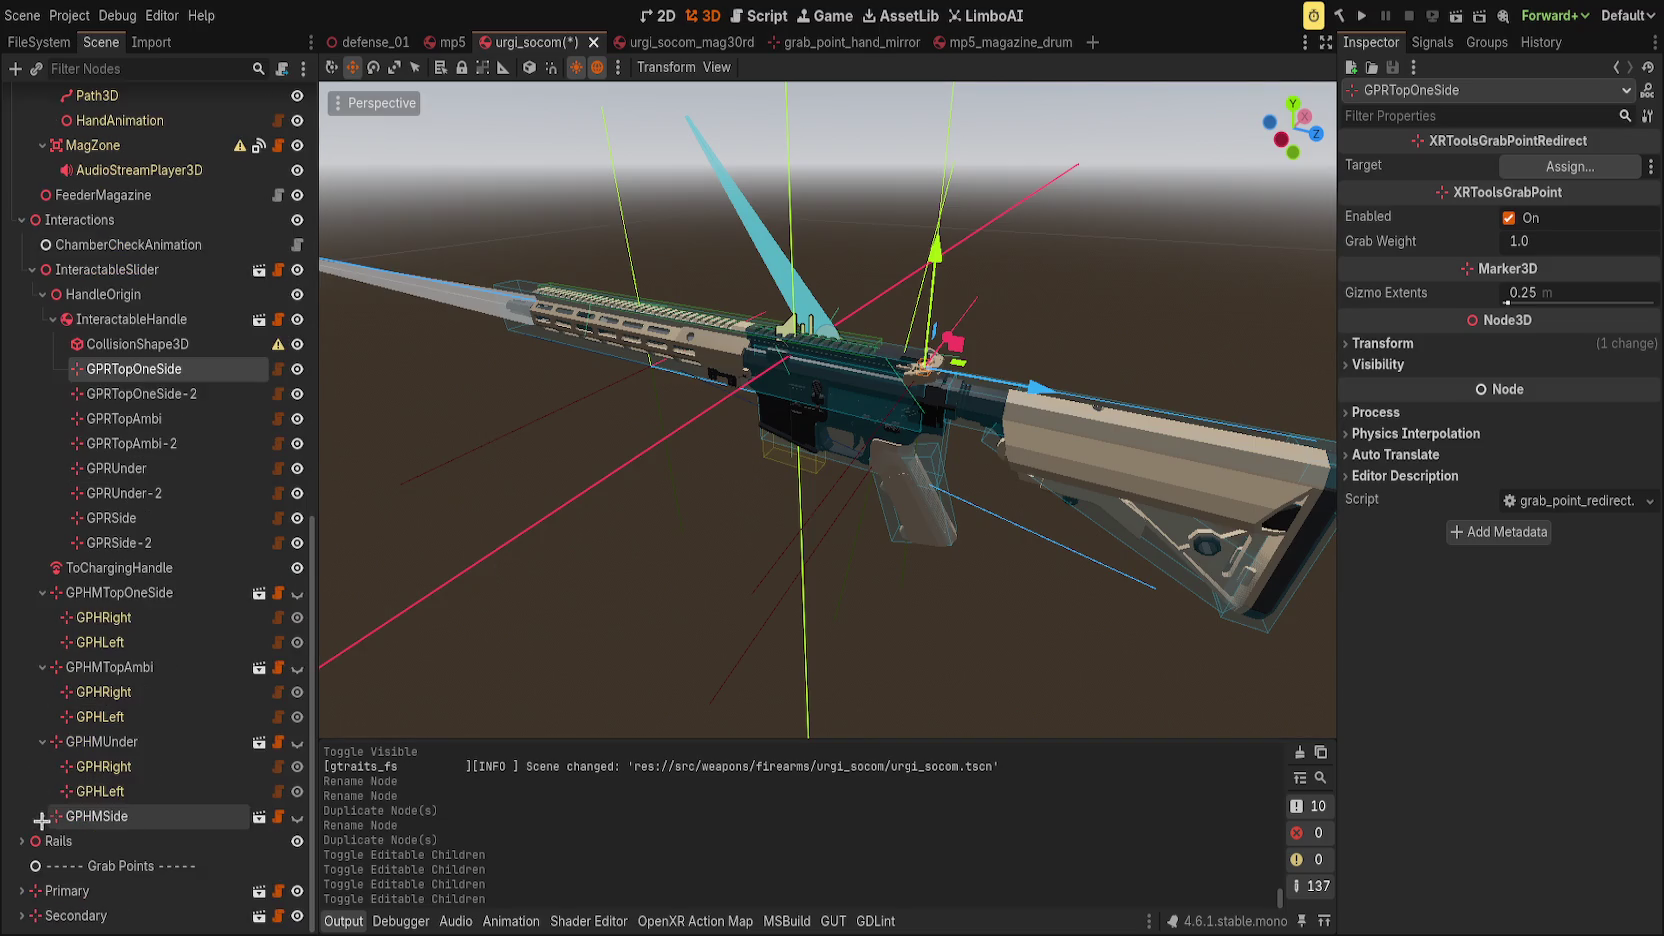
scroll(42, 720, "up", 2)
Set Targets on GPRTopOneSide-2, GPRTopAmbi, GPRUnder, GPRUnder-2 and GPRSide-2 to GPHRight/GPHLeft points.
left_click(41, 694)
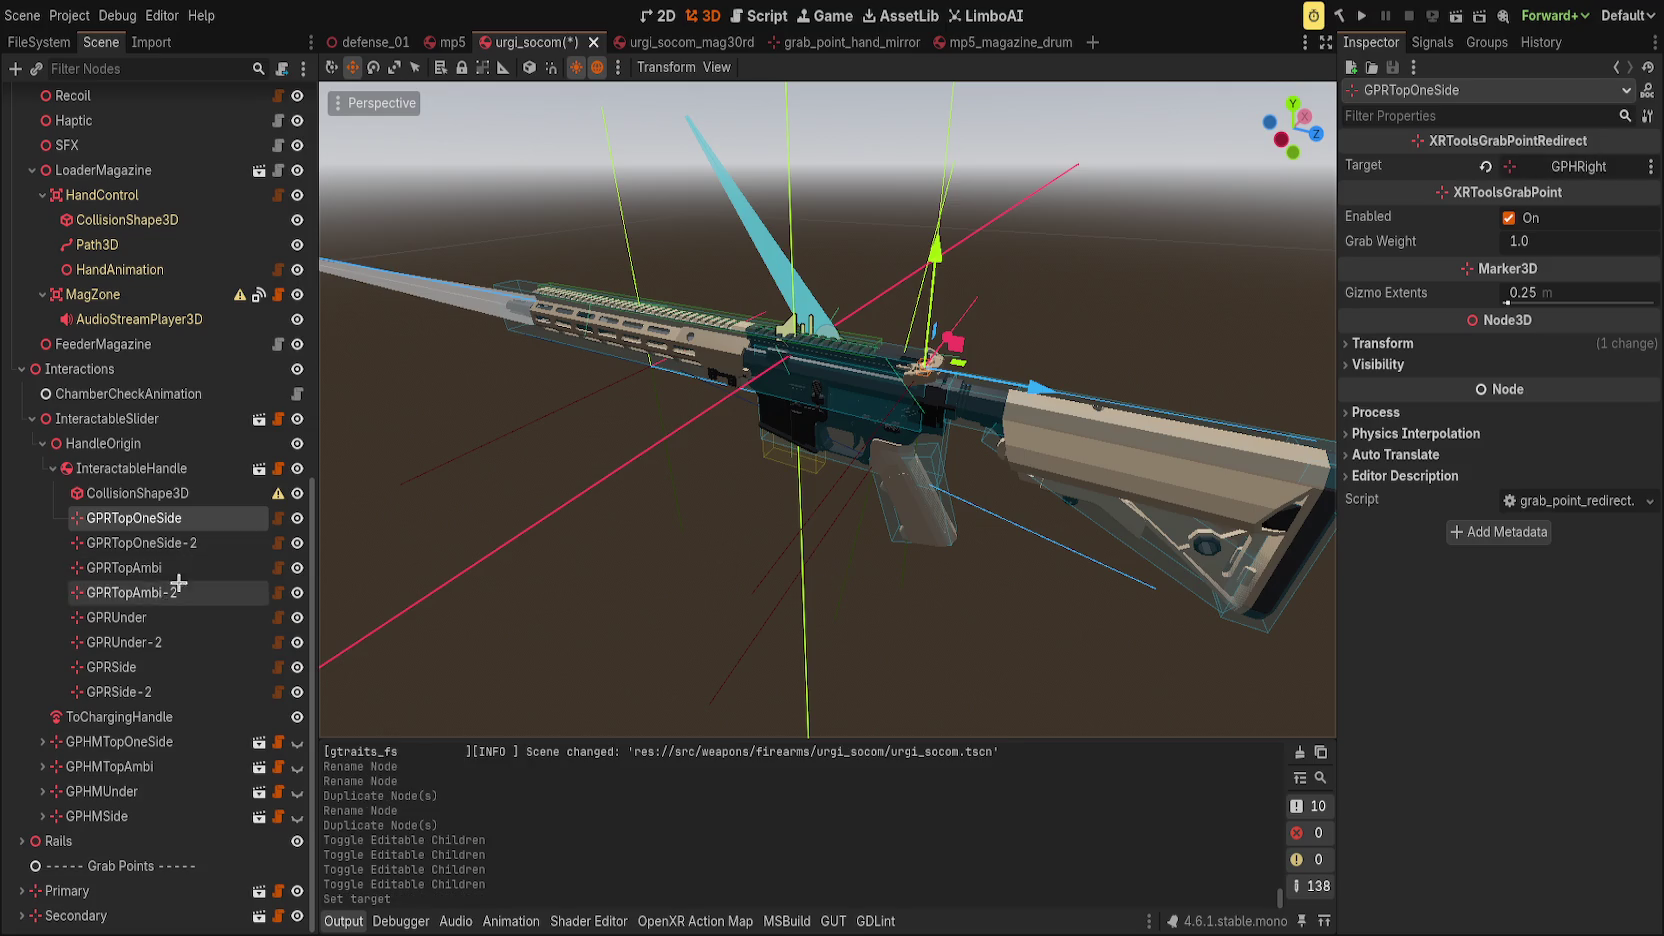
left_click(145, 542)
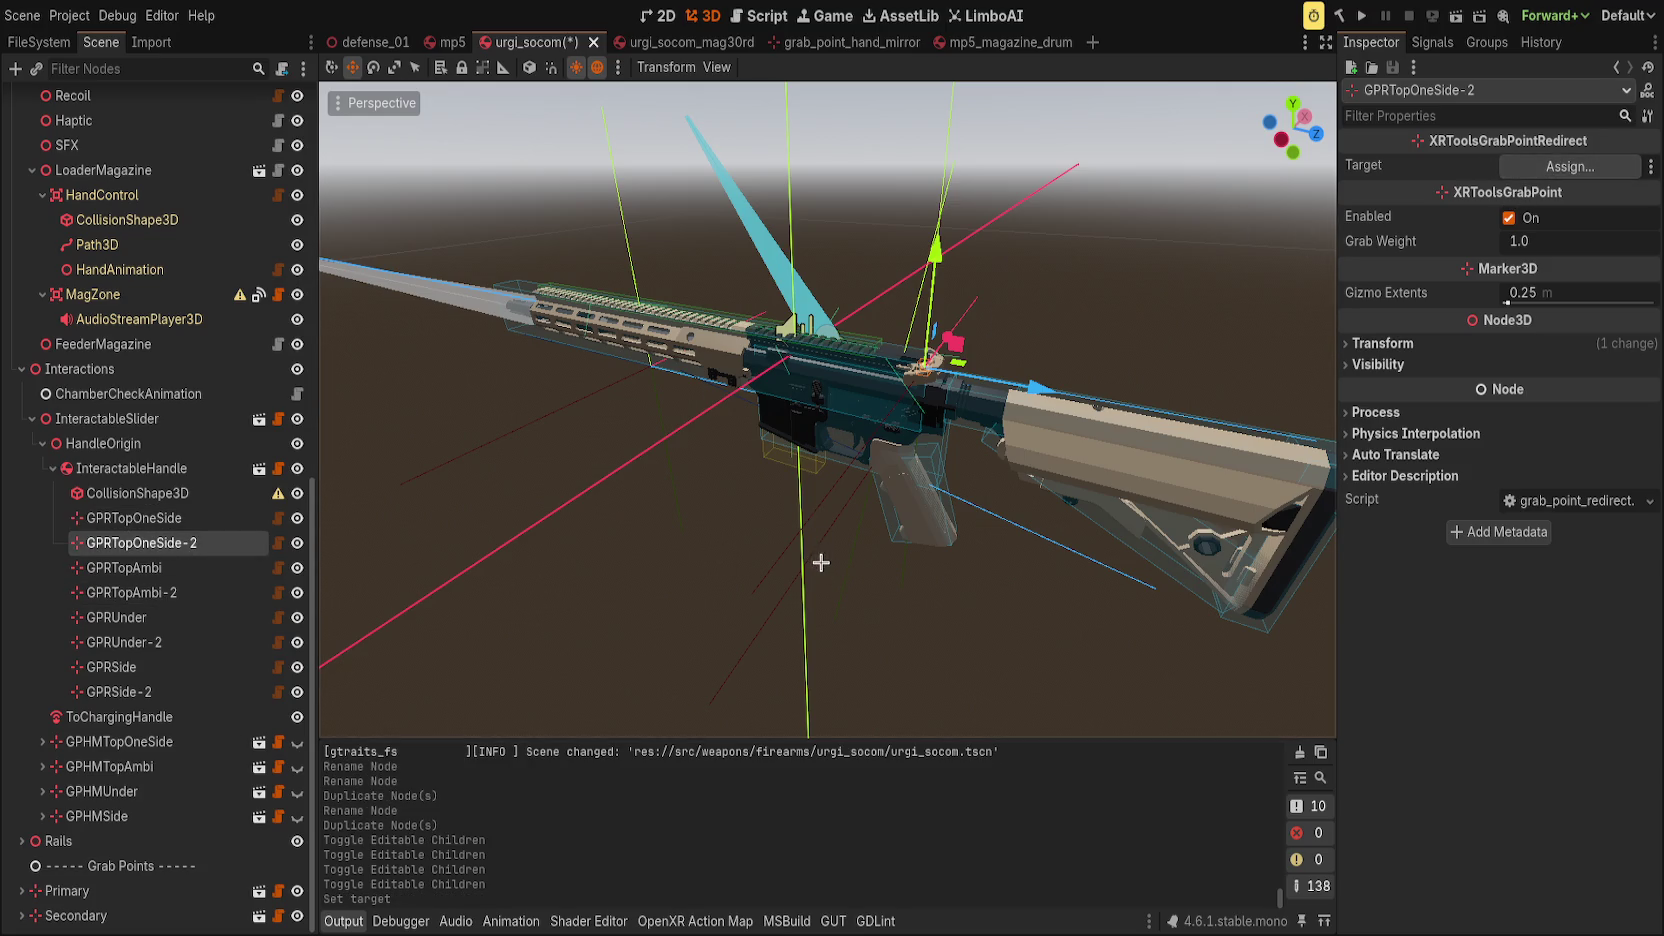
key("Down")
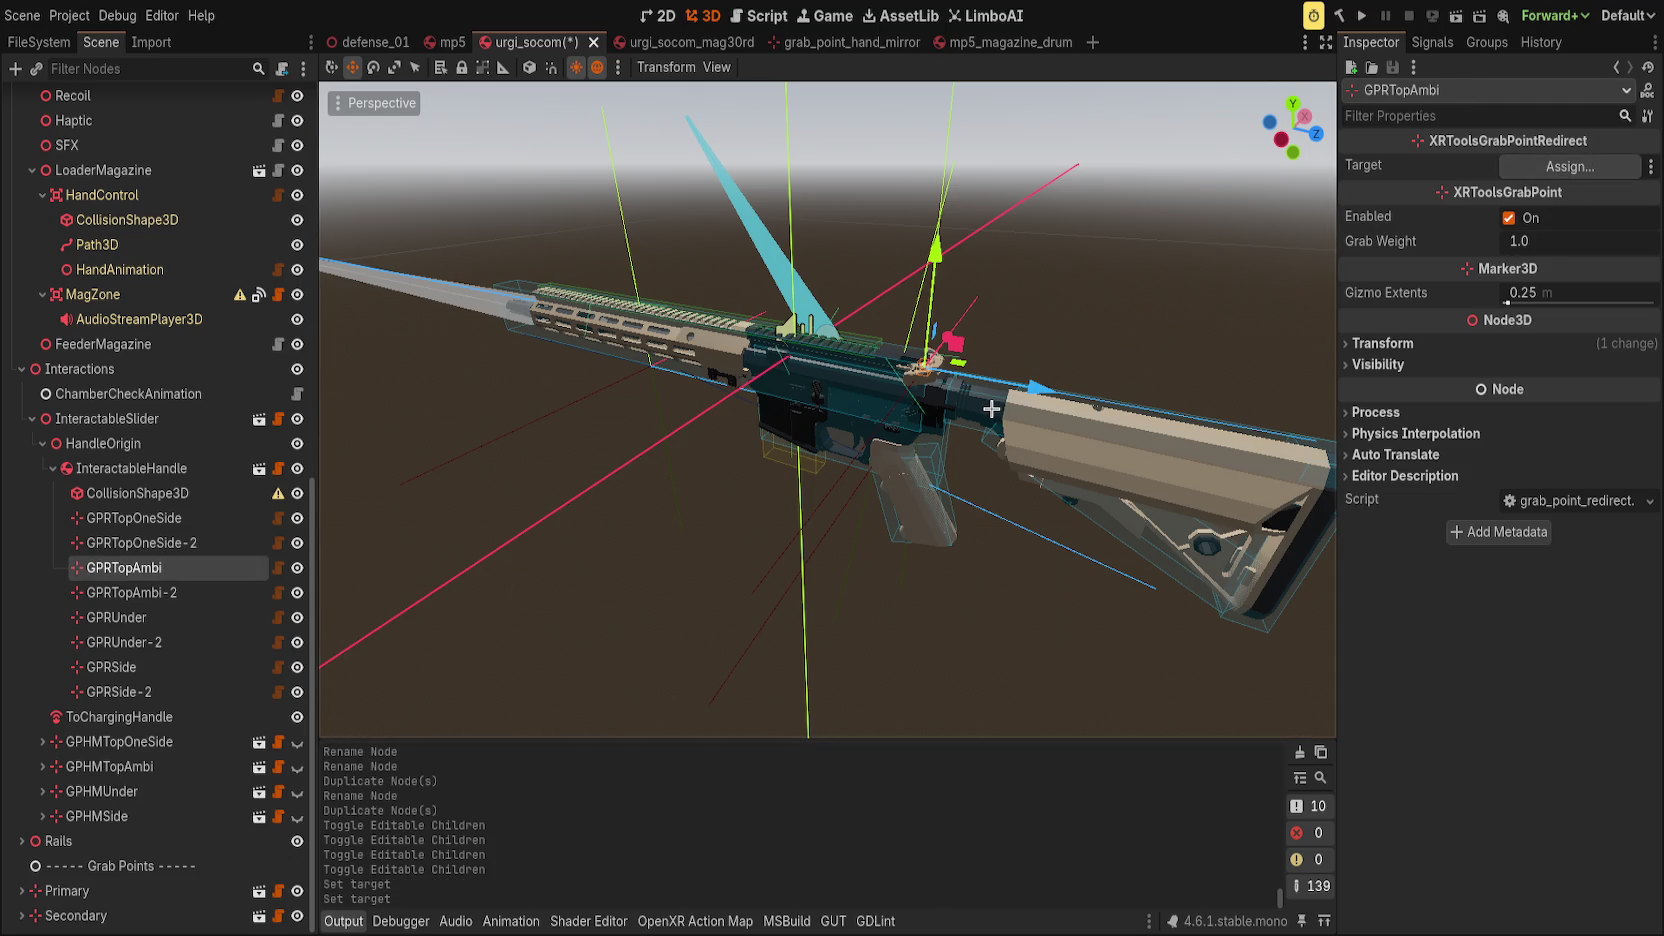
key("Down")
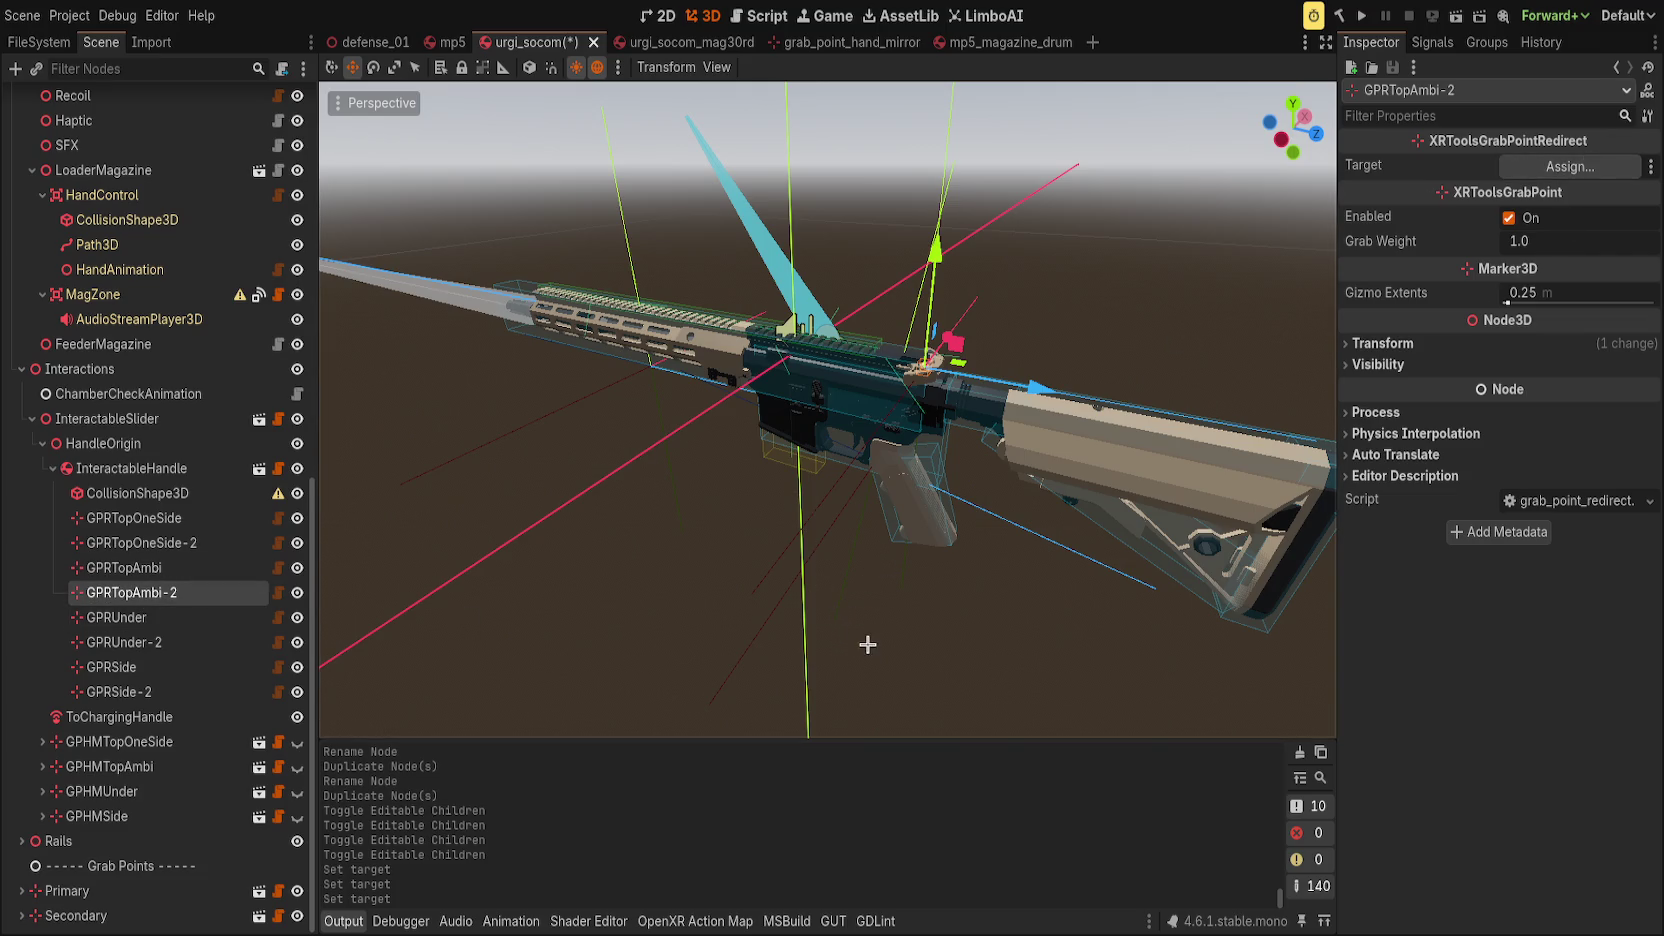
left_click(176, 620)
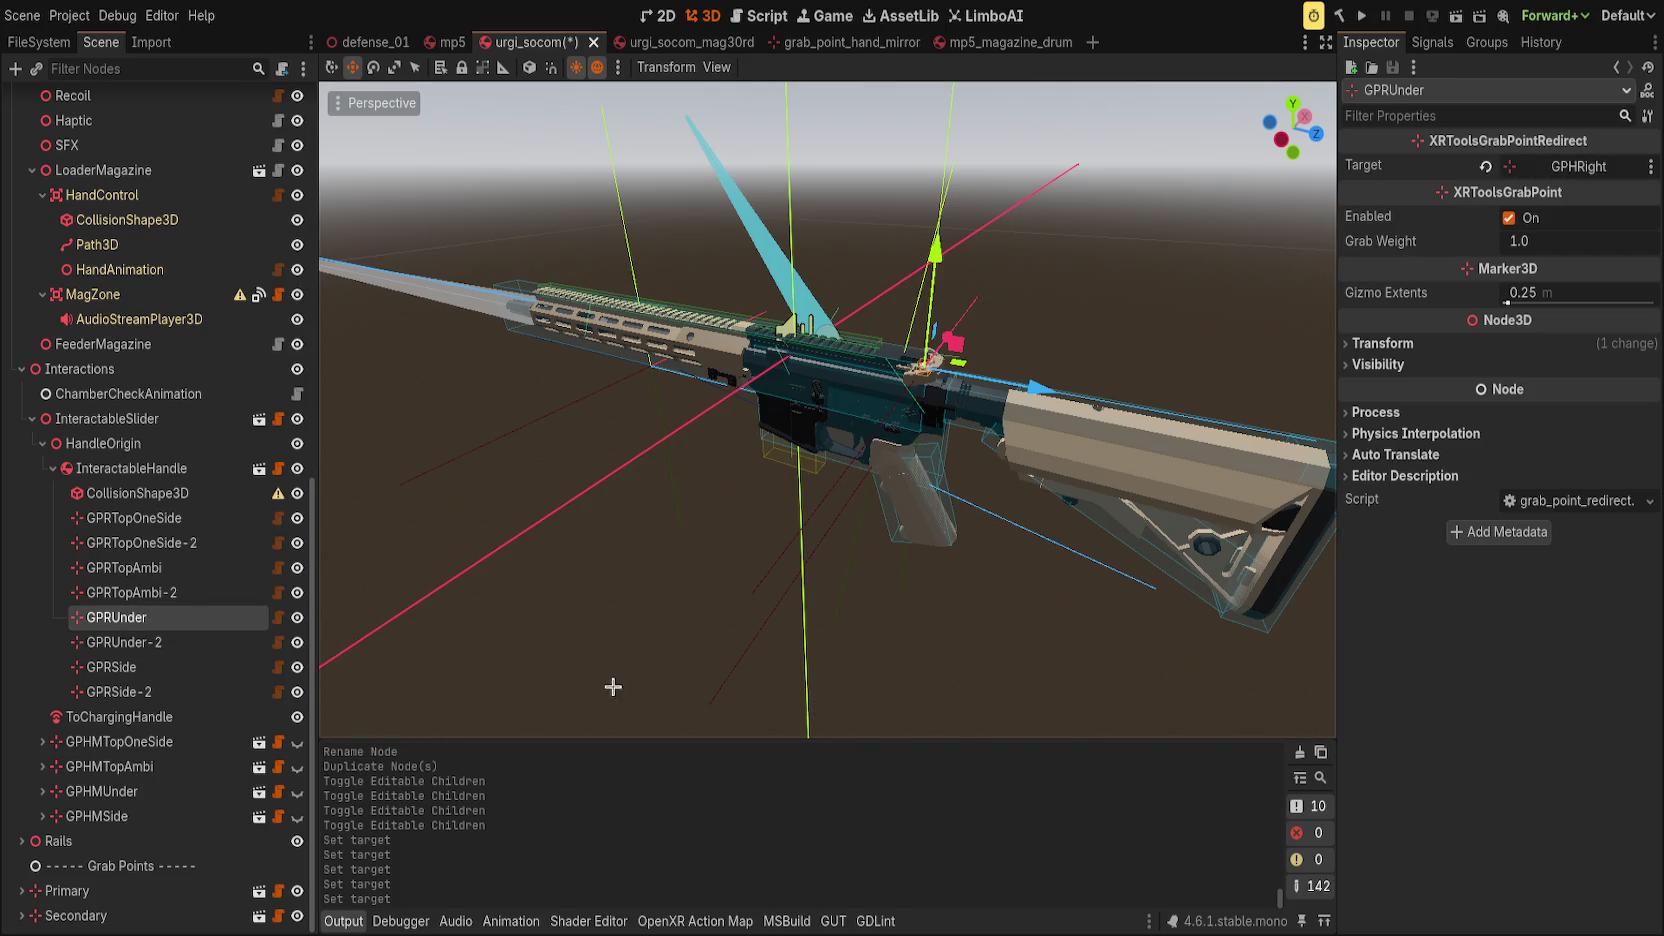
left_click(230, 643)
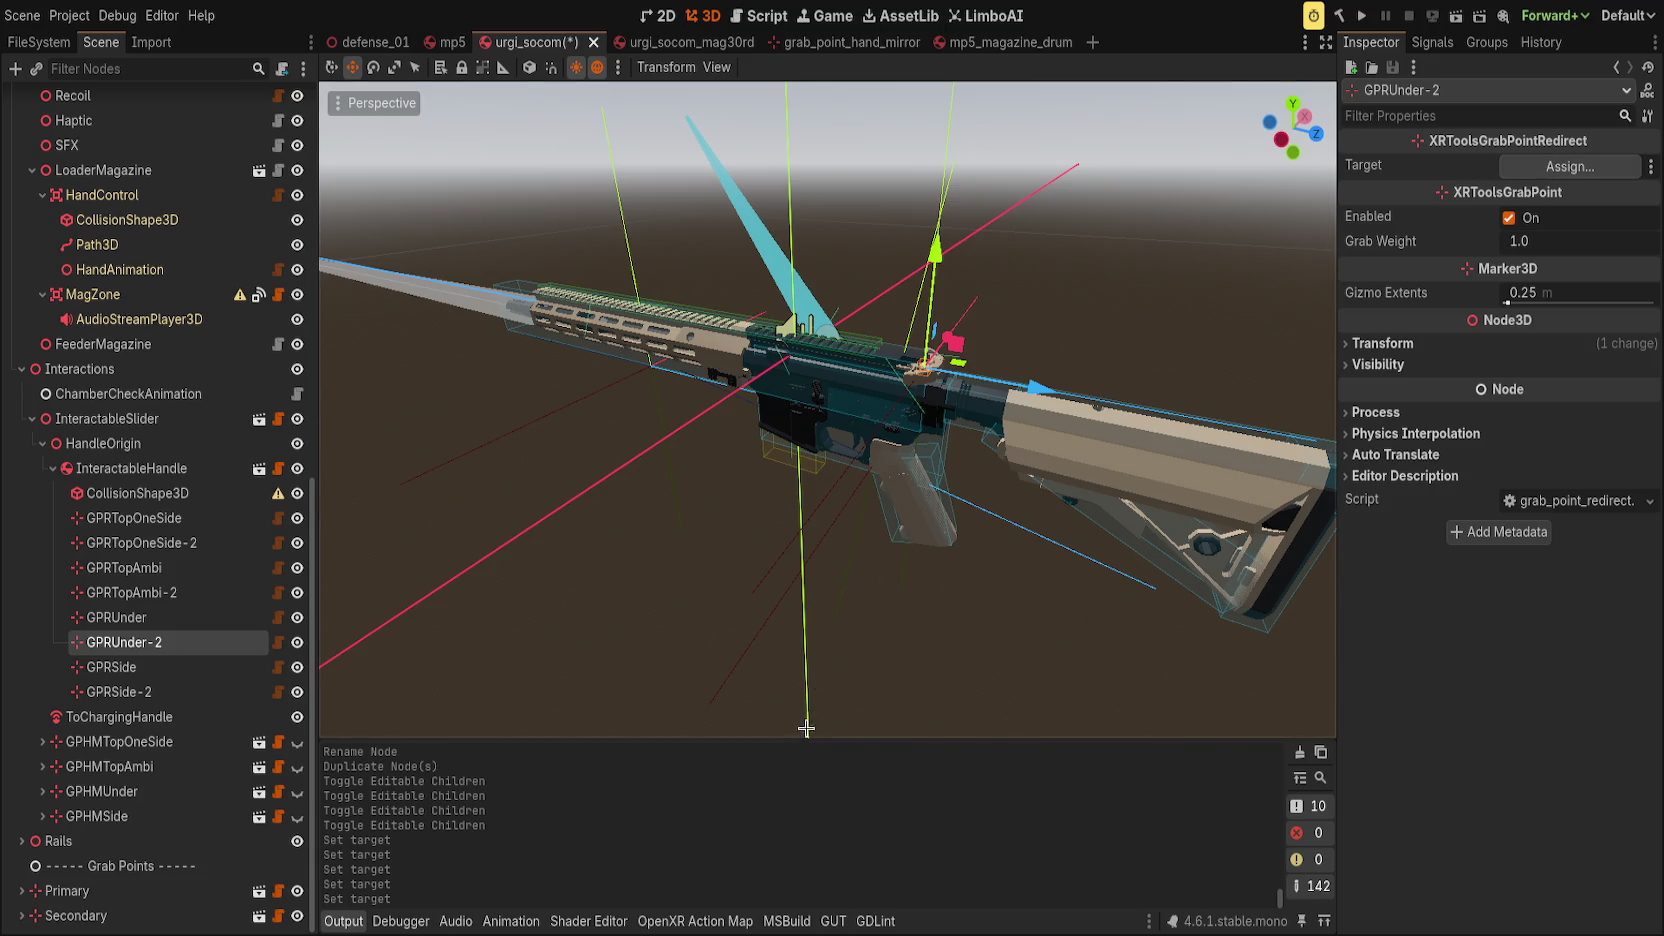
key("Down")
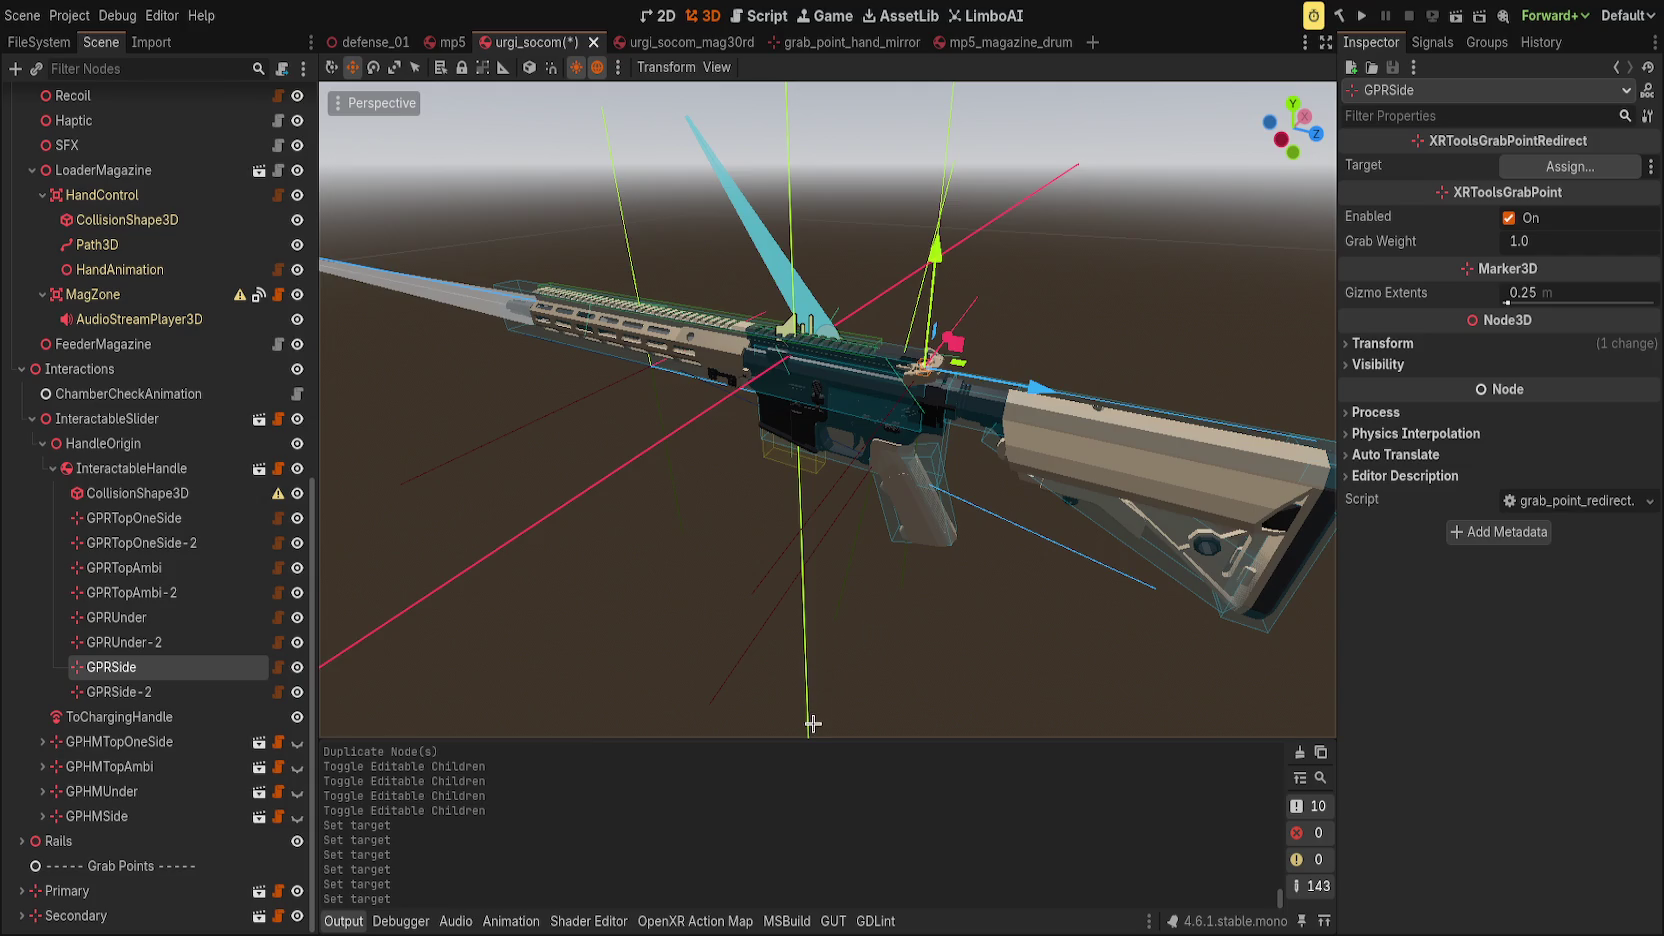
left_click(200, 692)
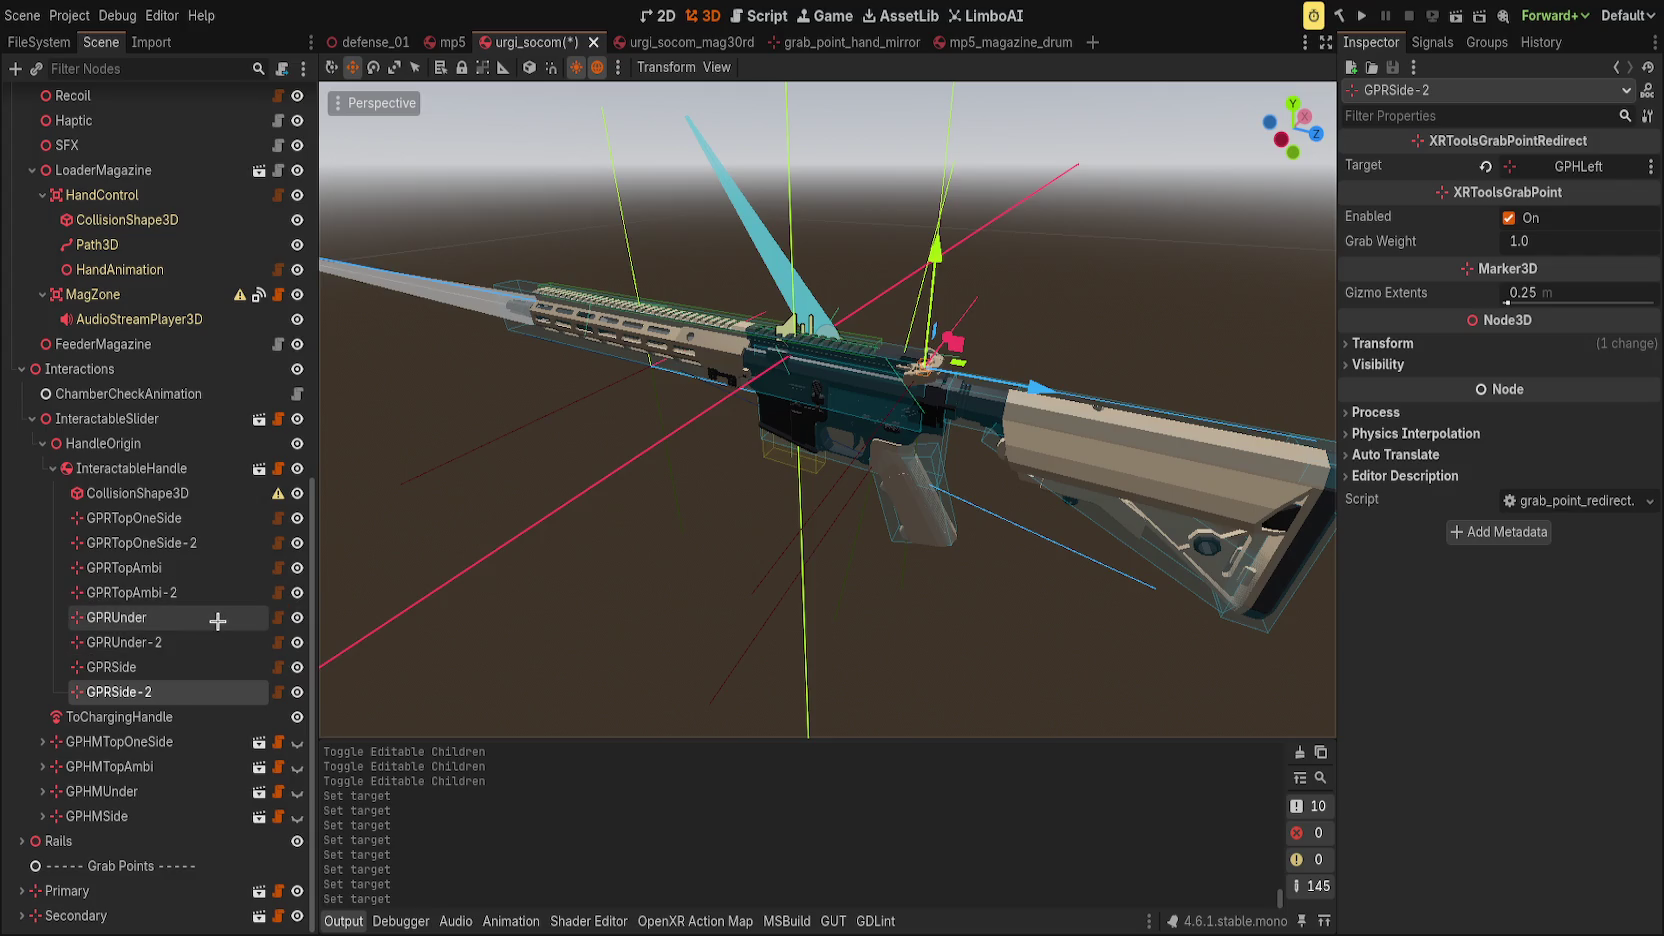
Check each redirect's Target from GPRSide back up to GPRTopOneSide.
left_click(216, 676)
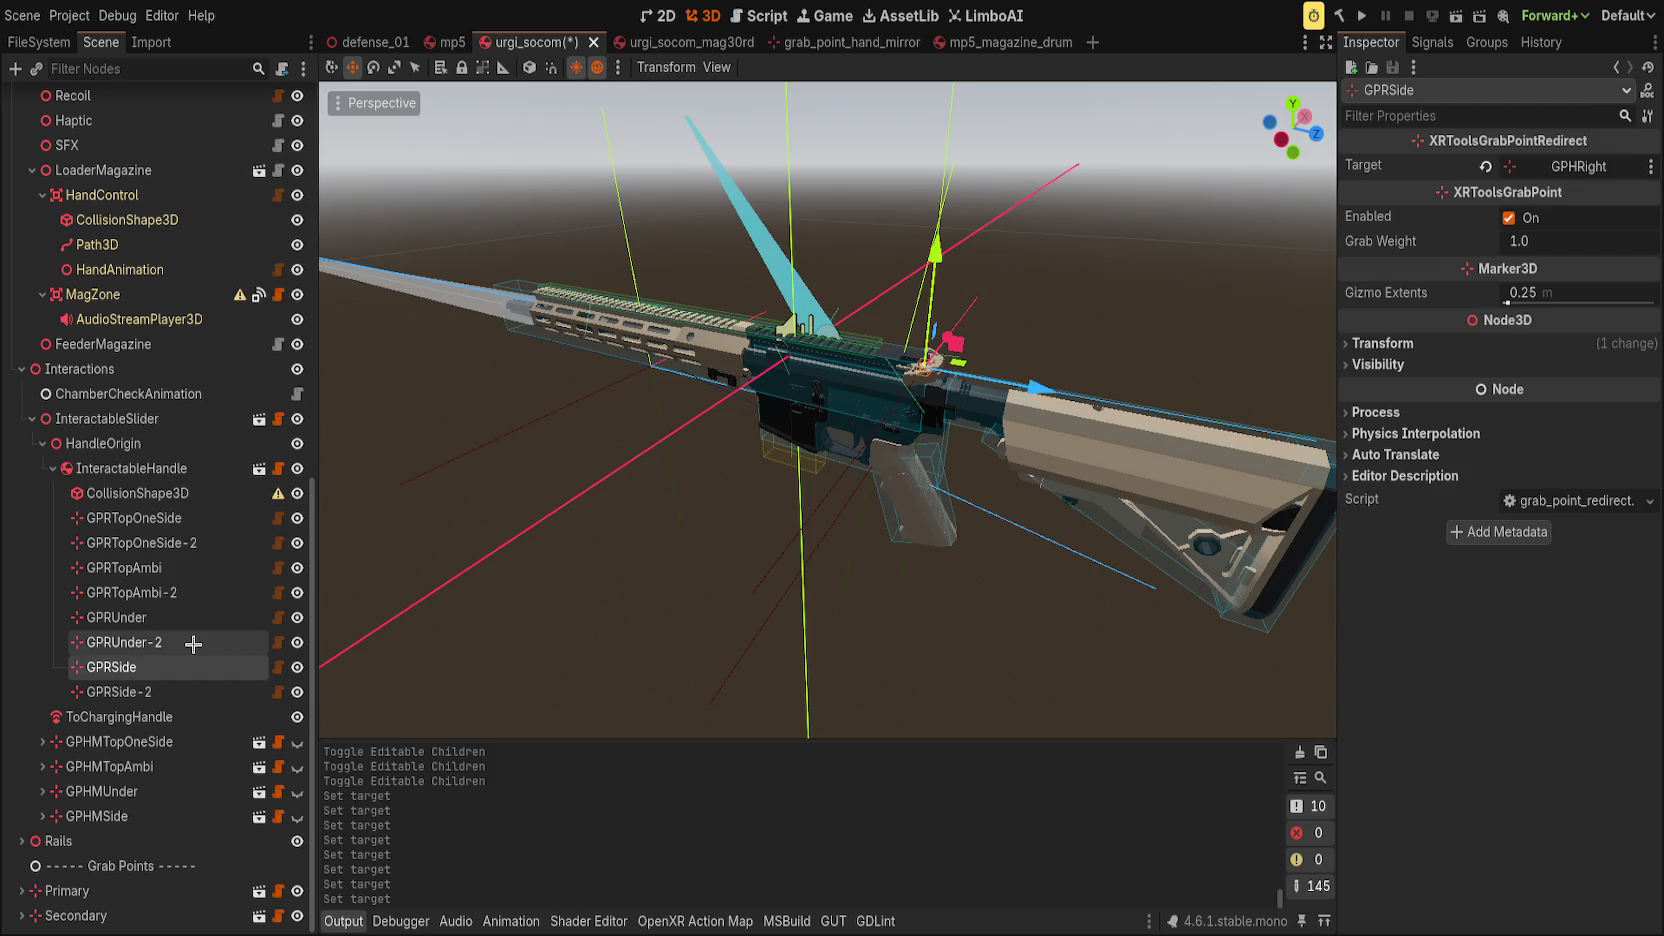
left_click(193, 644)
left_click(193, 620)
left_click(185, 593)
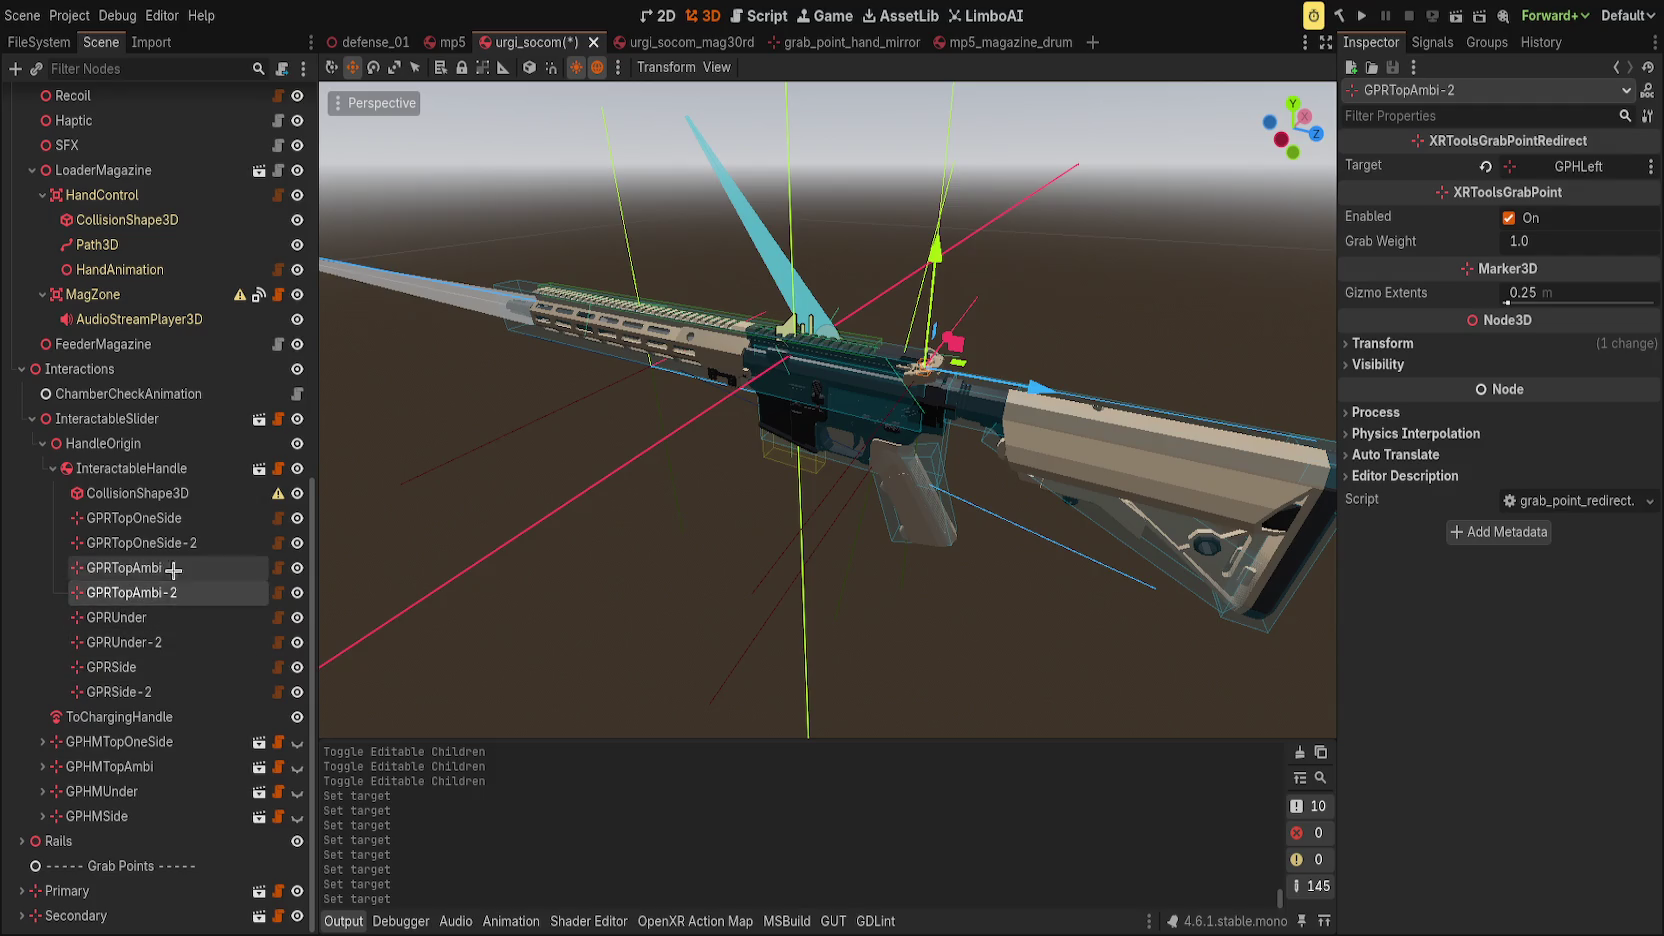
left_click(173, 568)
left_click(172, 543)
left_click(170, 518)
Give InteractableHandle's CollisionShape3D a sphere shape and try shrinking it.
left_click(170, 493)
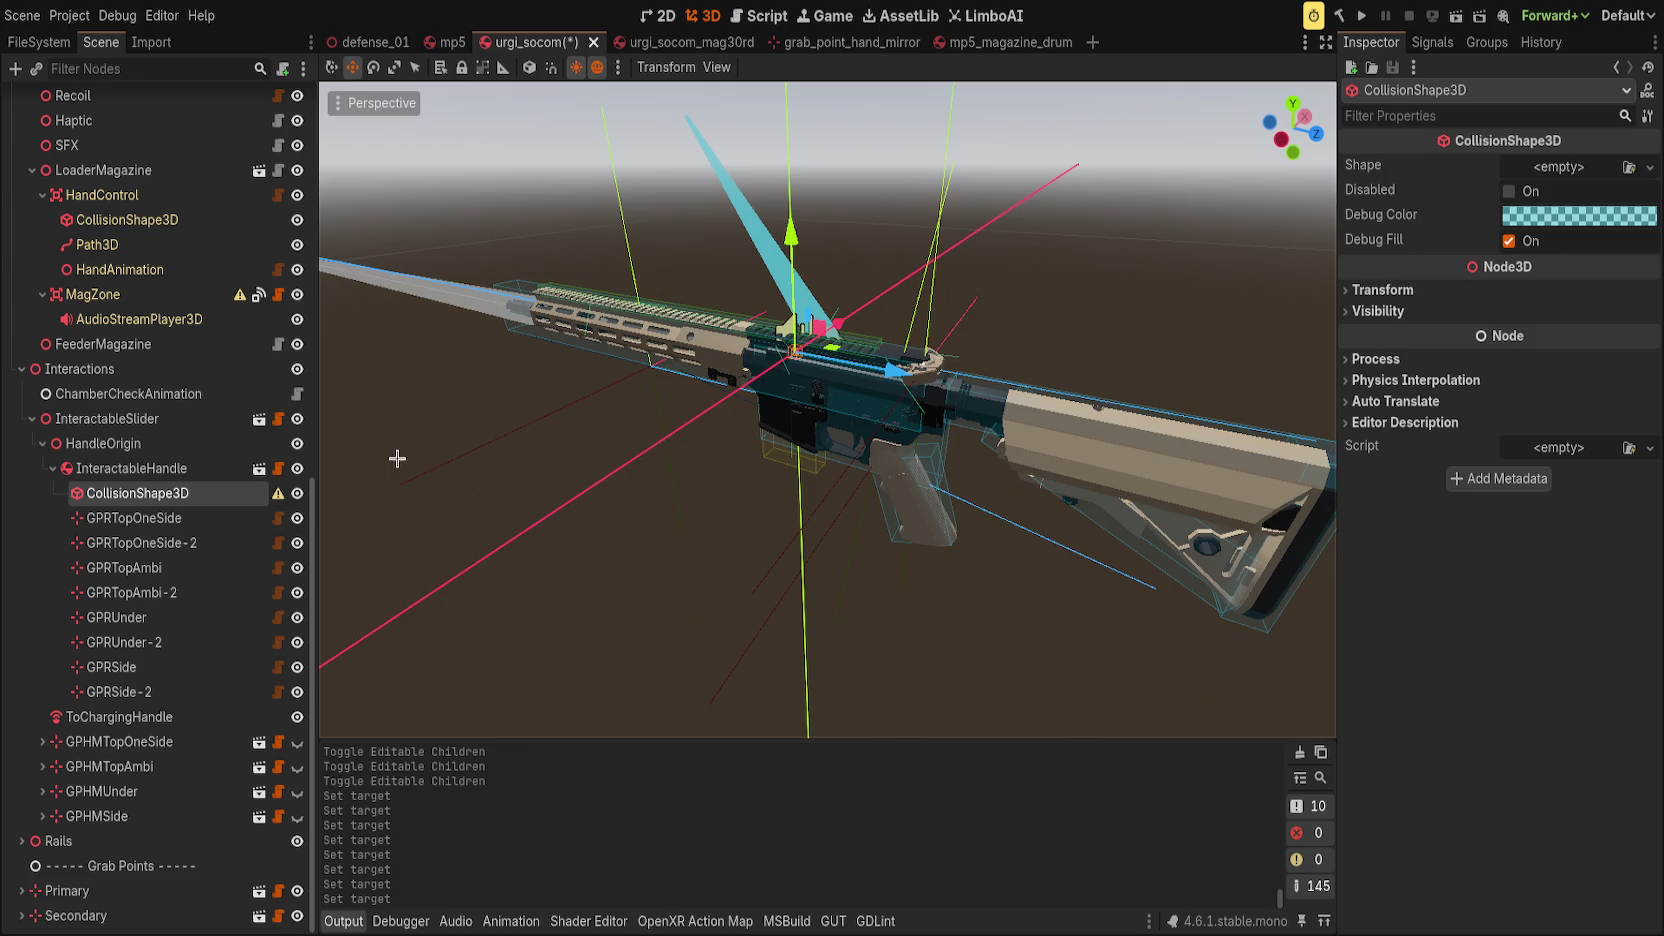
scroll(985, 429, "up", 5)
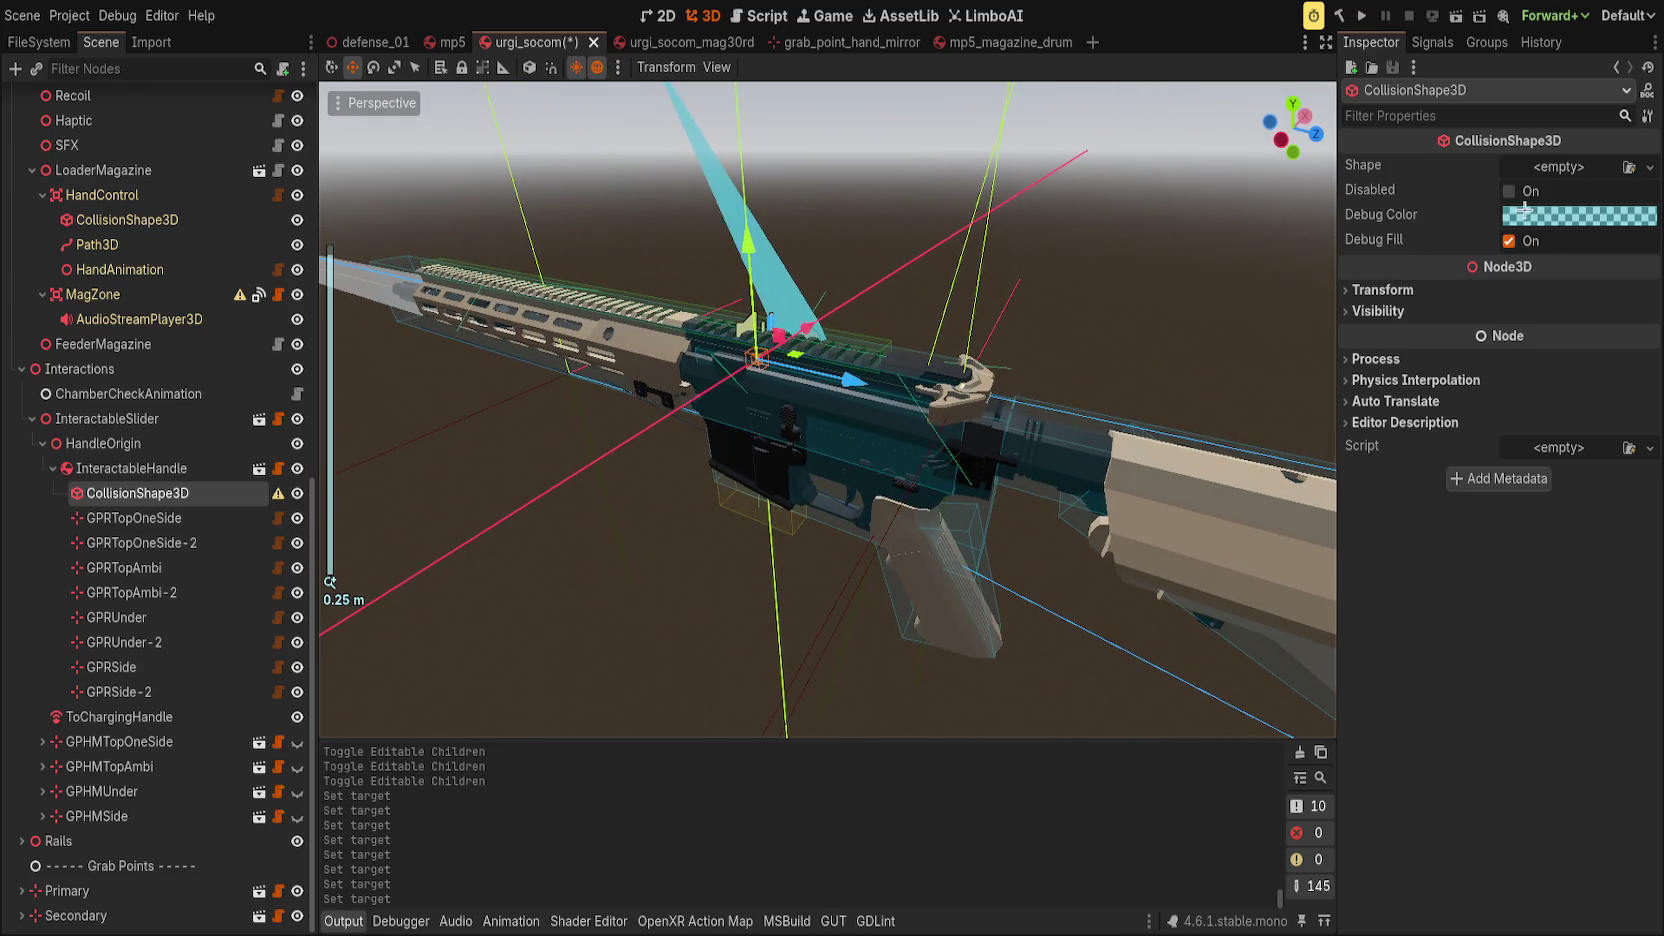
left_click(1548, 221)
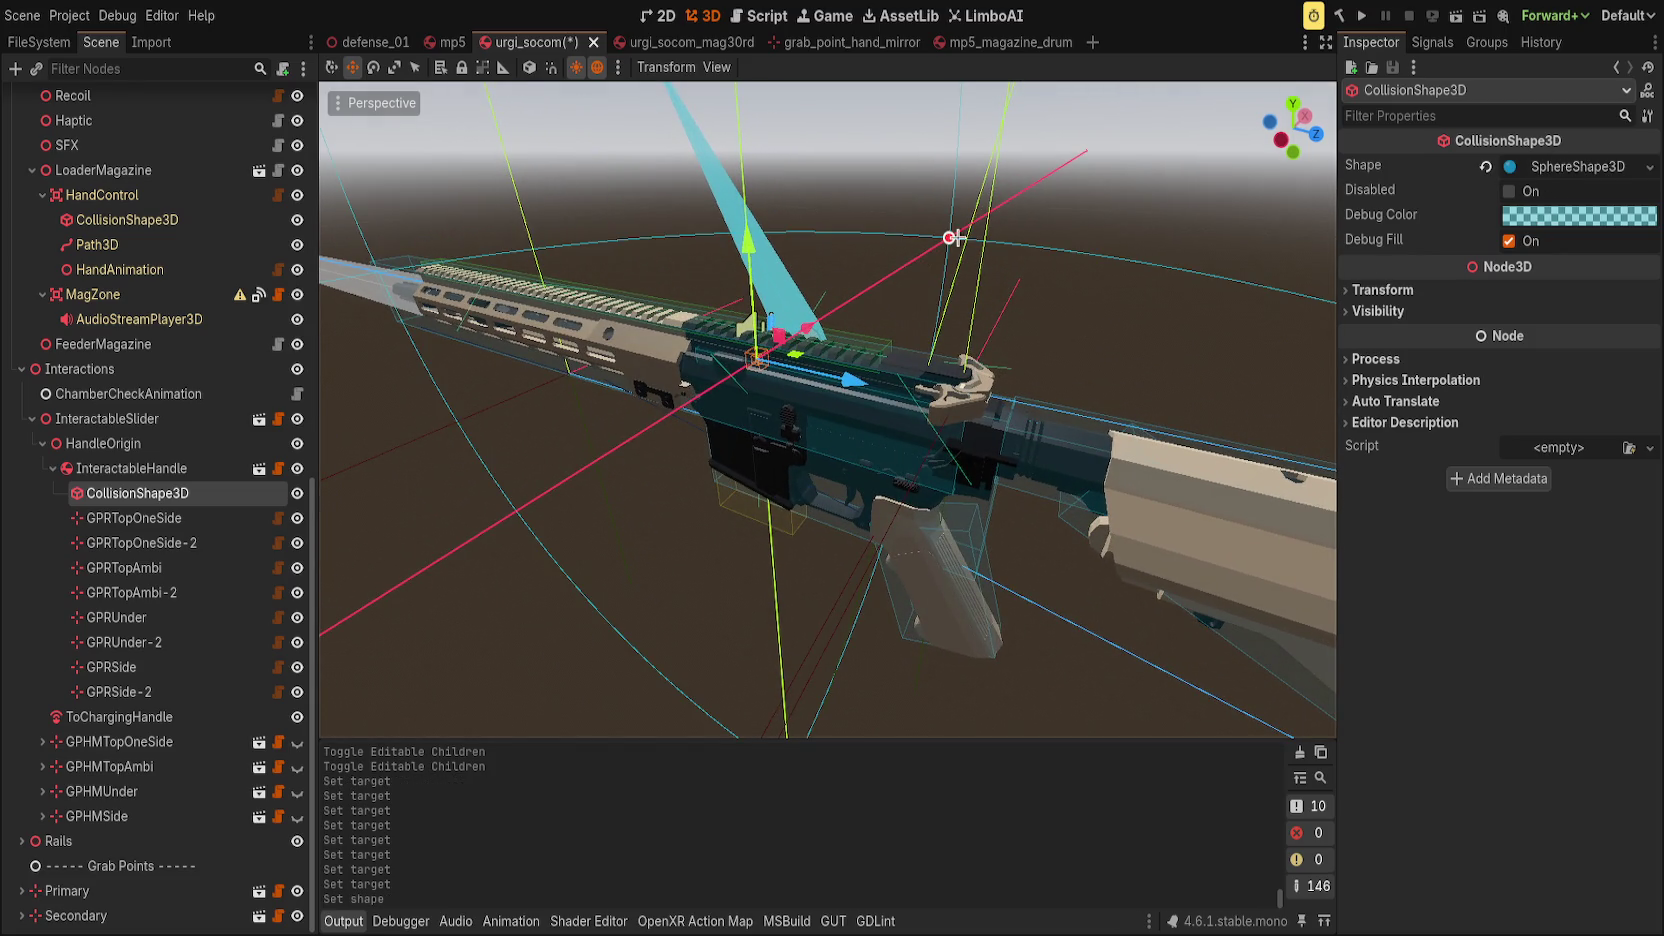
left_click_drag(952, 237, 803, 355)
key("ctrl+z")
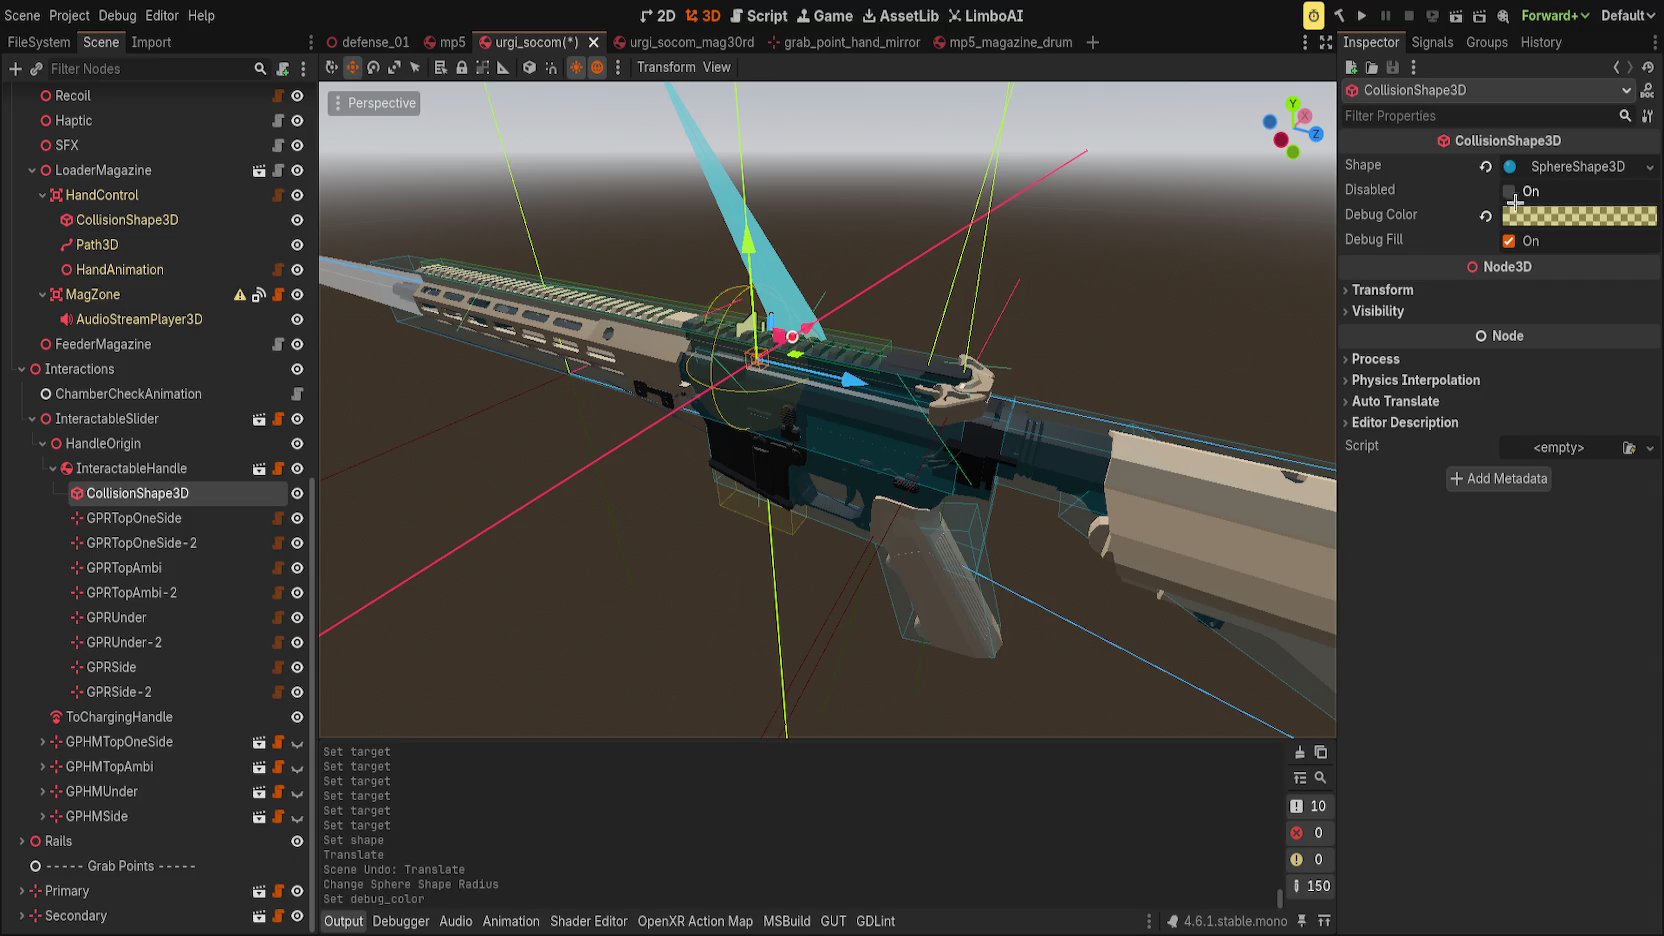
Replace the sphere with a New BoxShape3D, resized thin with Z about 0.097, height 0.079.
left_click(1487, 166)
left_click(1560, 166)
left_click(1560, 190)
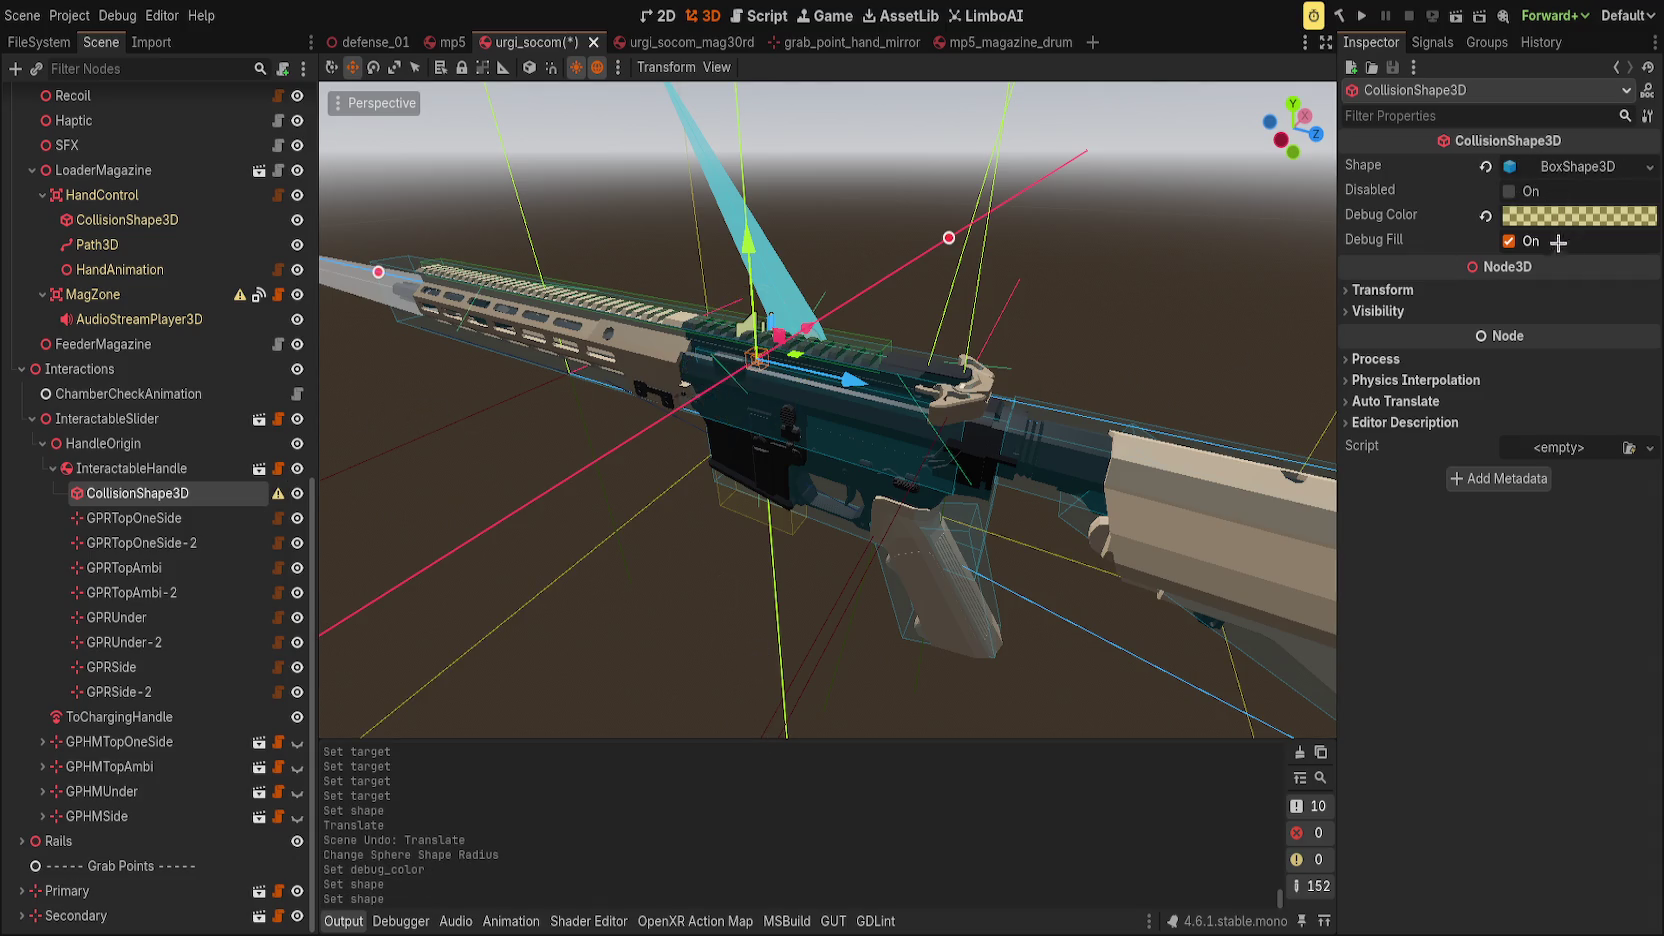
left_click_drag(952, 243, 775, 365)
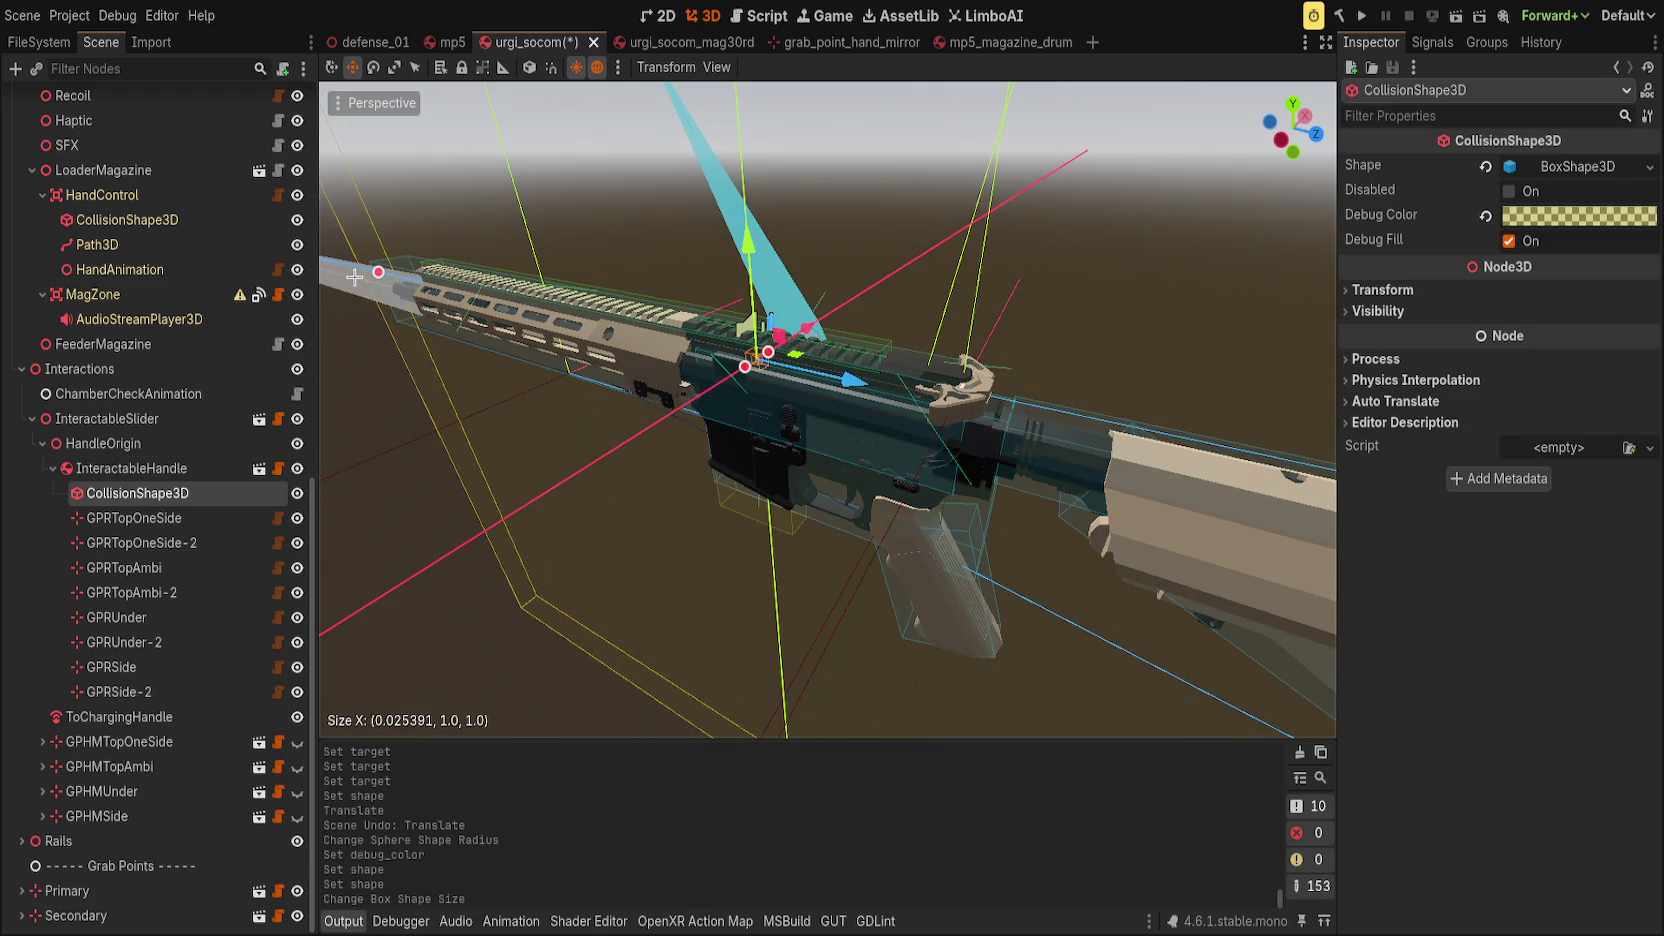
mouse_move(360, 276)
left_mouse_down()
mouse_move(700, 460)
mouse_move(799, 557)
left_mouse_up()
scroll(799, 557, "up", 2)
left_click_drag(794, 381, 783, 439)
left_click_drag(801, 726, 774, 387)
key("ctrl+z")
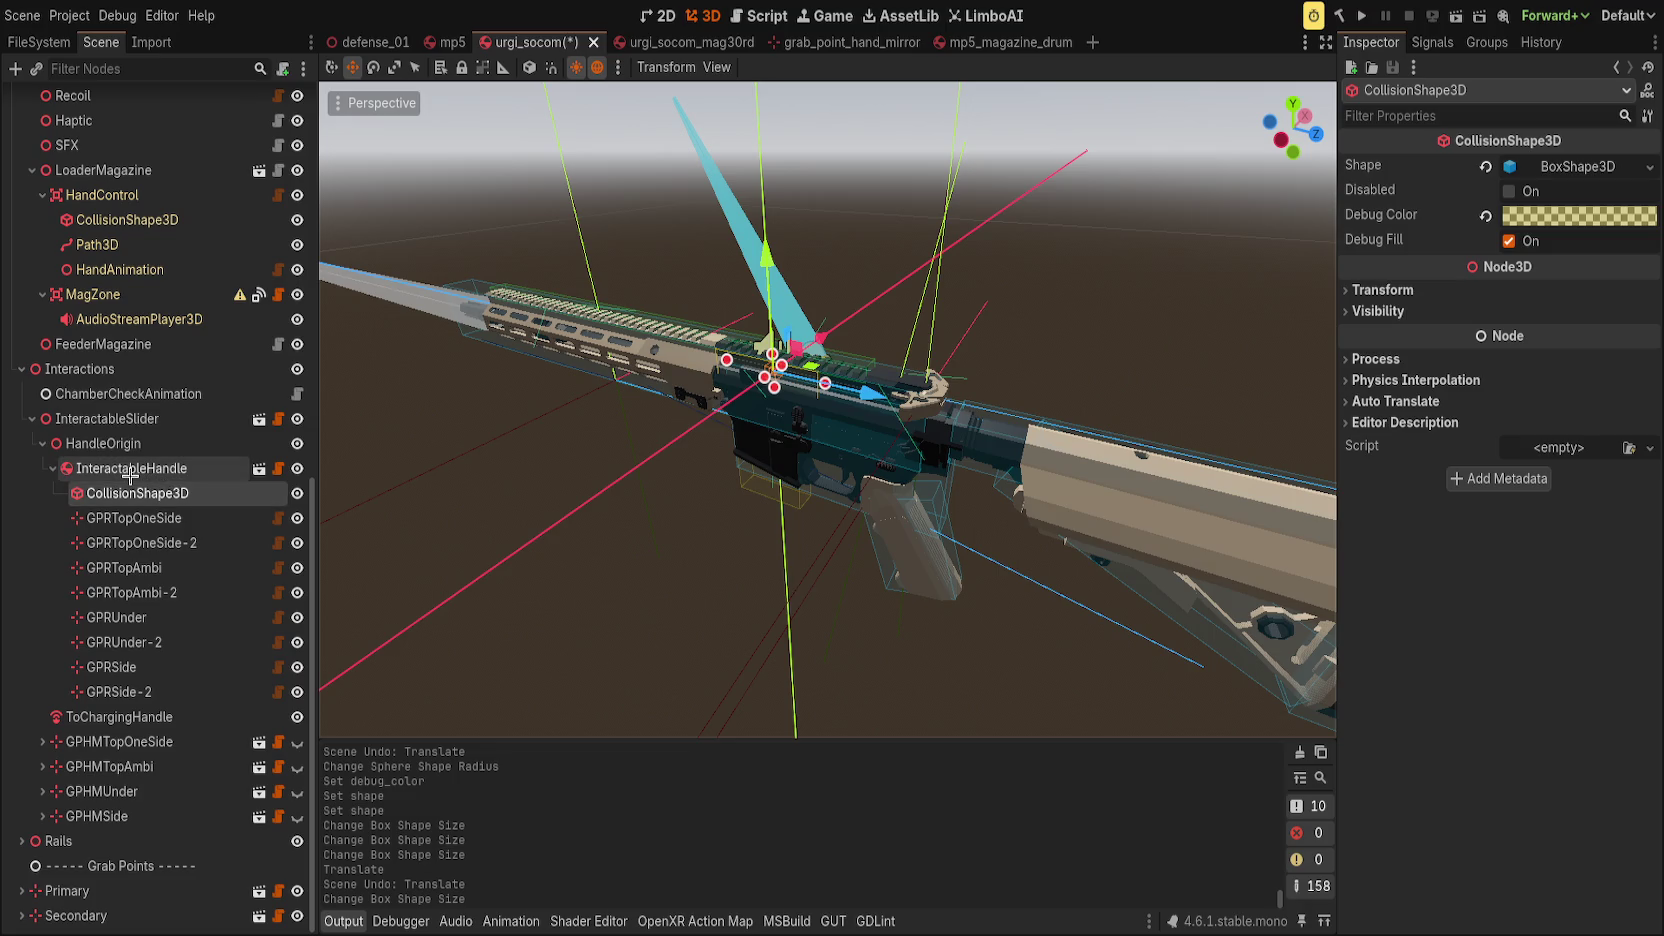
Reset the positions of all eight GPR redirect points to default.
left_click(103, 443)
scroll(751, 461, "up", 4)
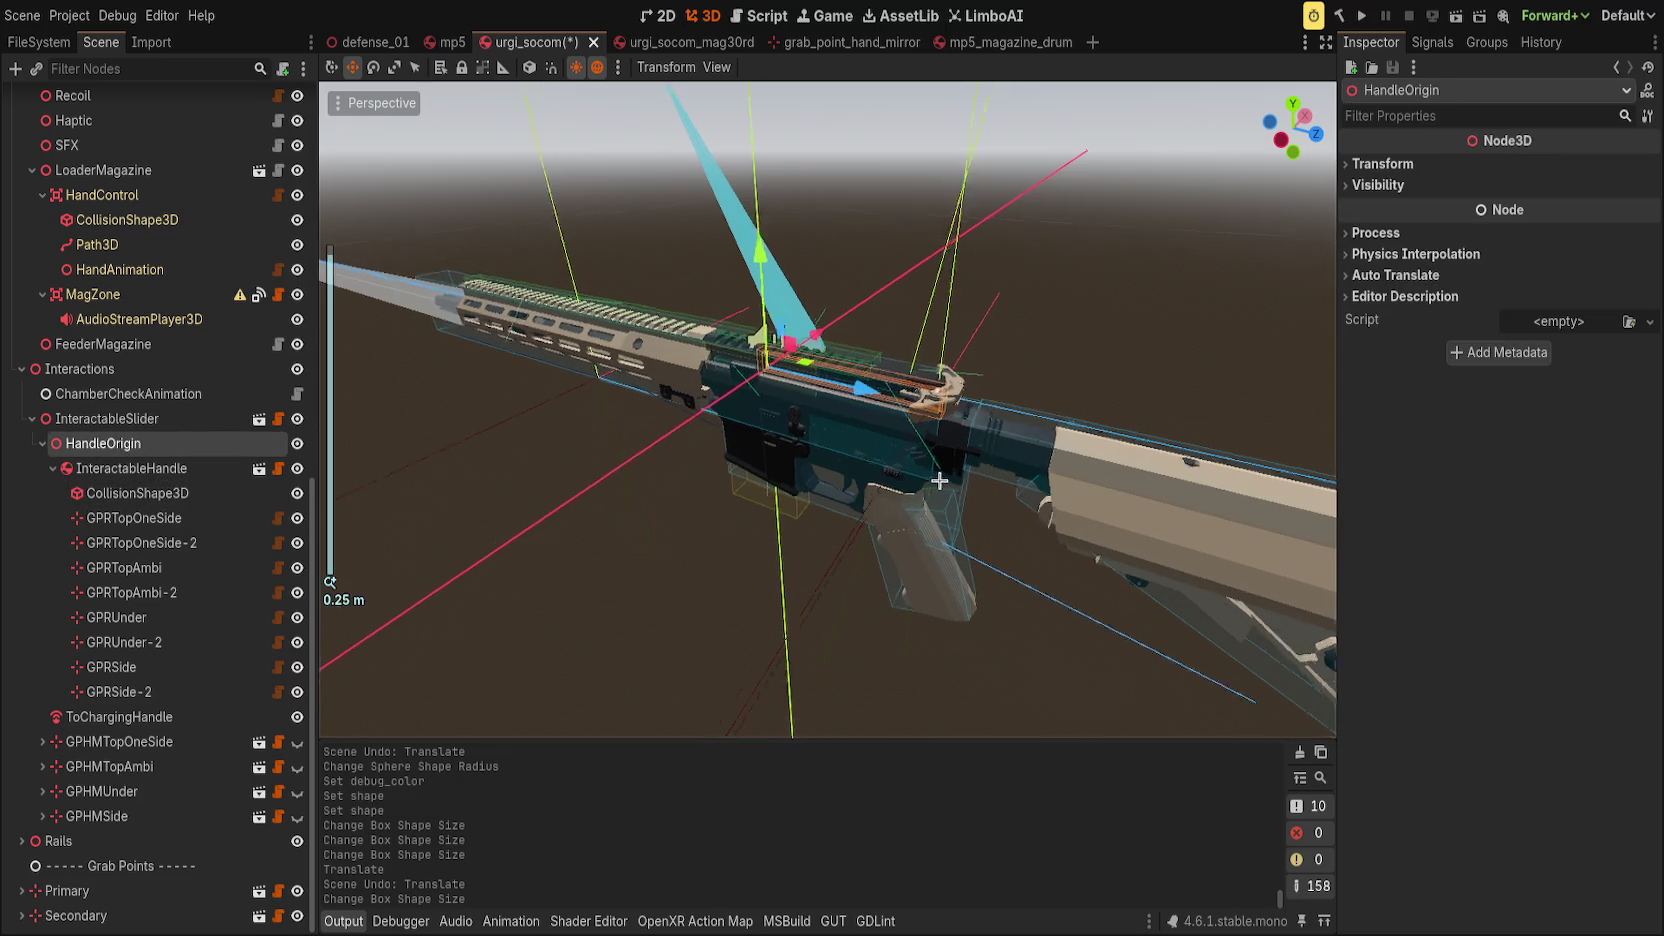
scroll(751, 461, "up", 2)
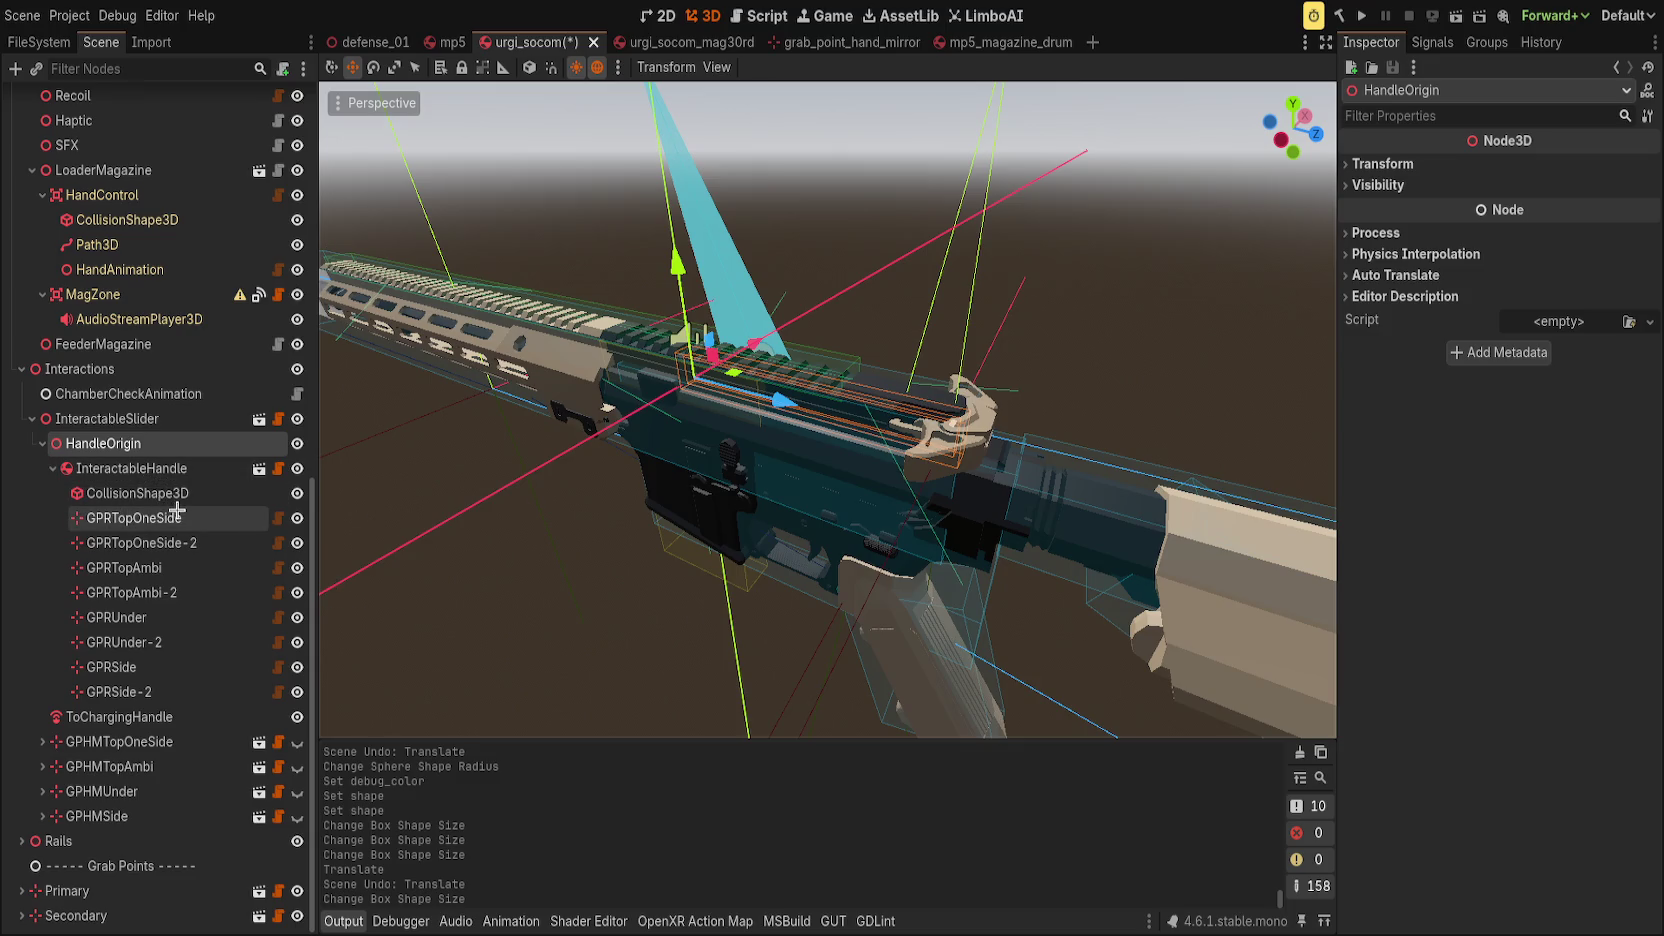
left_click(177, 517)
left_click(130, 691, "shift")
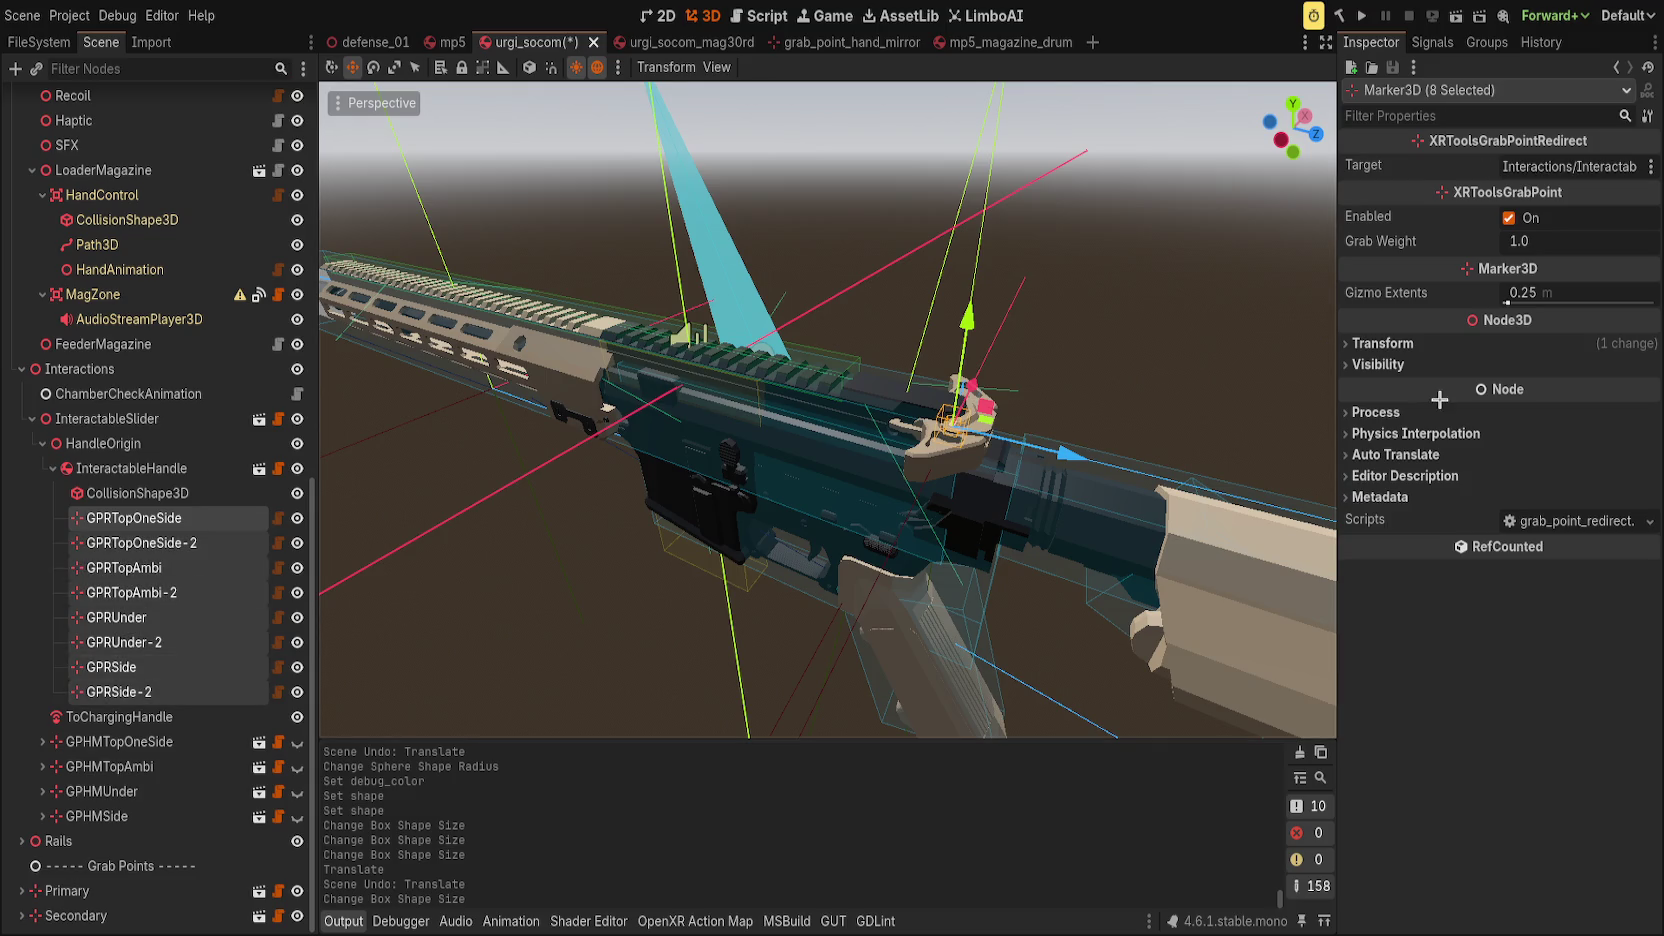
left_click(1397, 348)
left_click(1628, 385)
left_click(1390, 343)
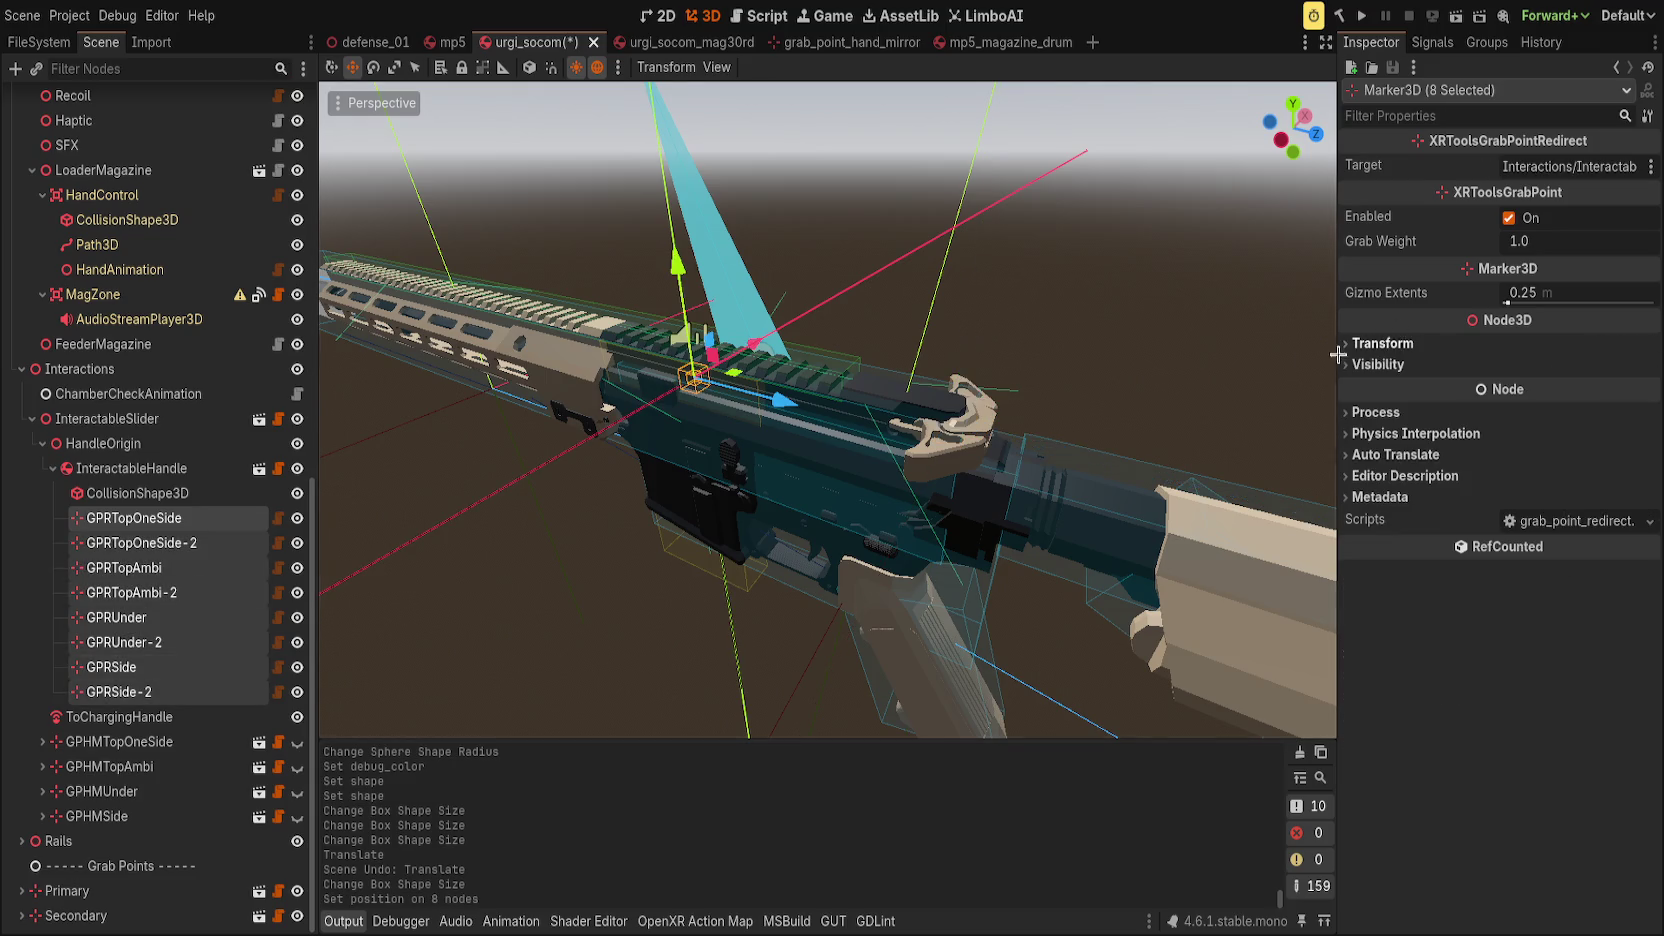
Move HandleOrigin about 0.011 along Z onto the charging handle.
left_click(47, 467)
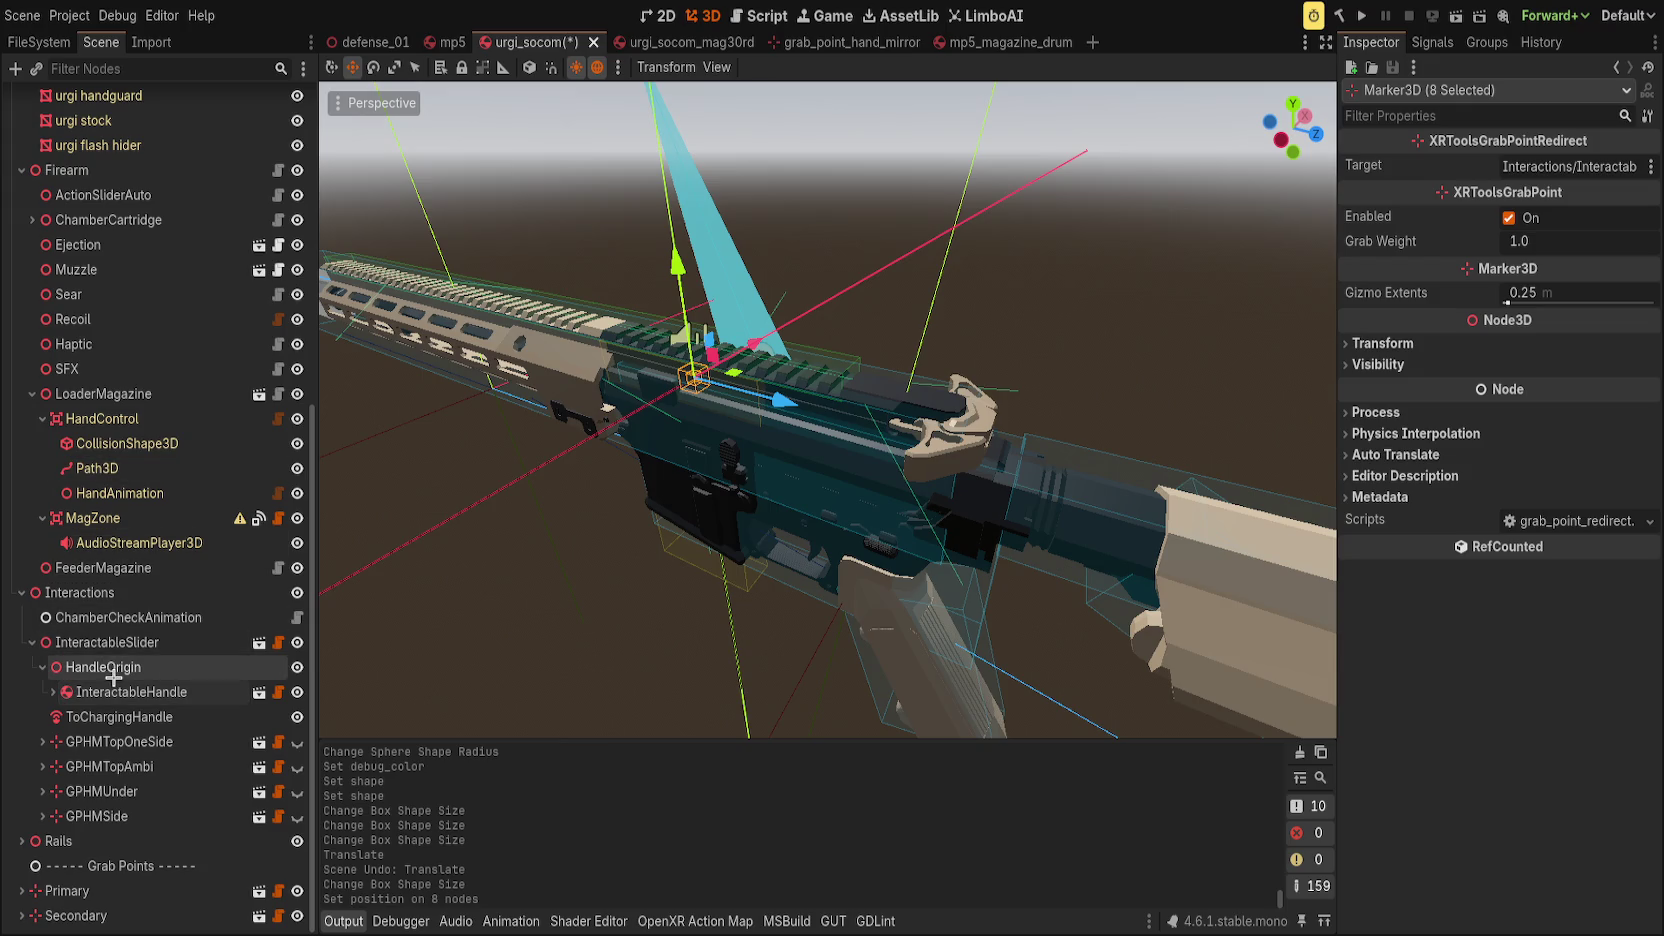
left_click(47, 692)
left_click(144, 716)
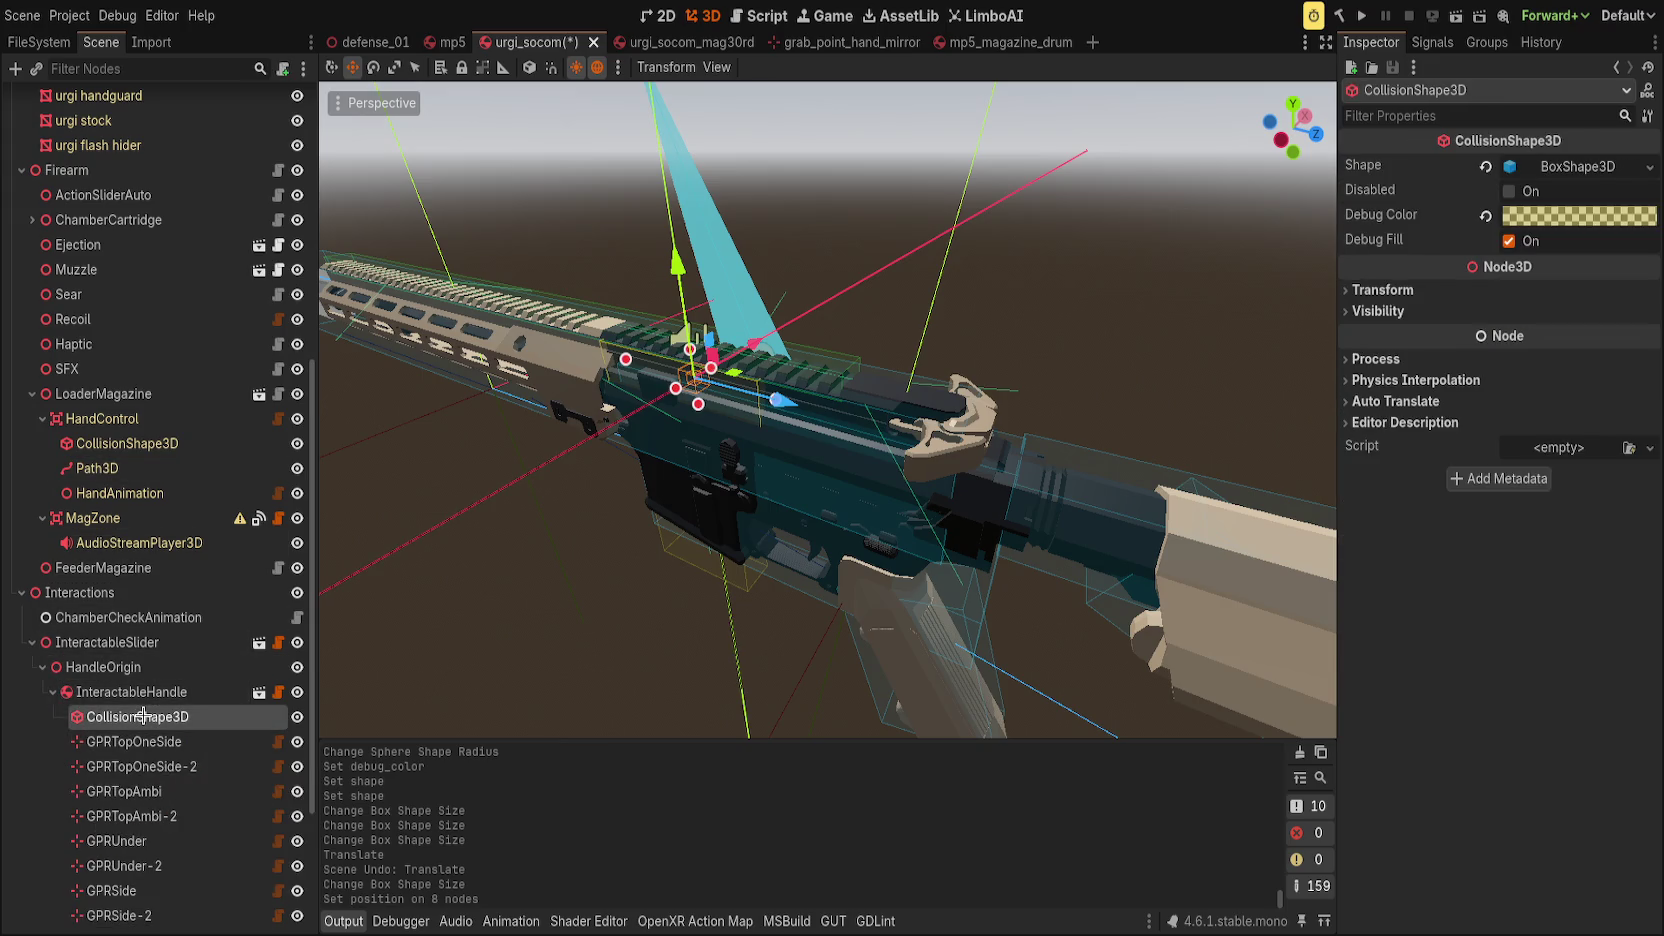
left_click(48, 670)
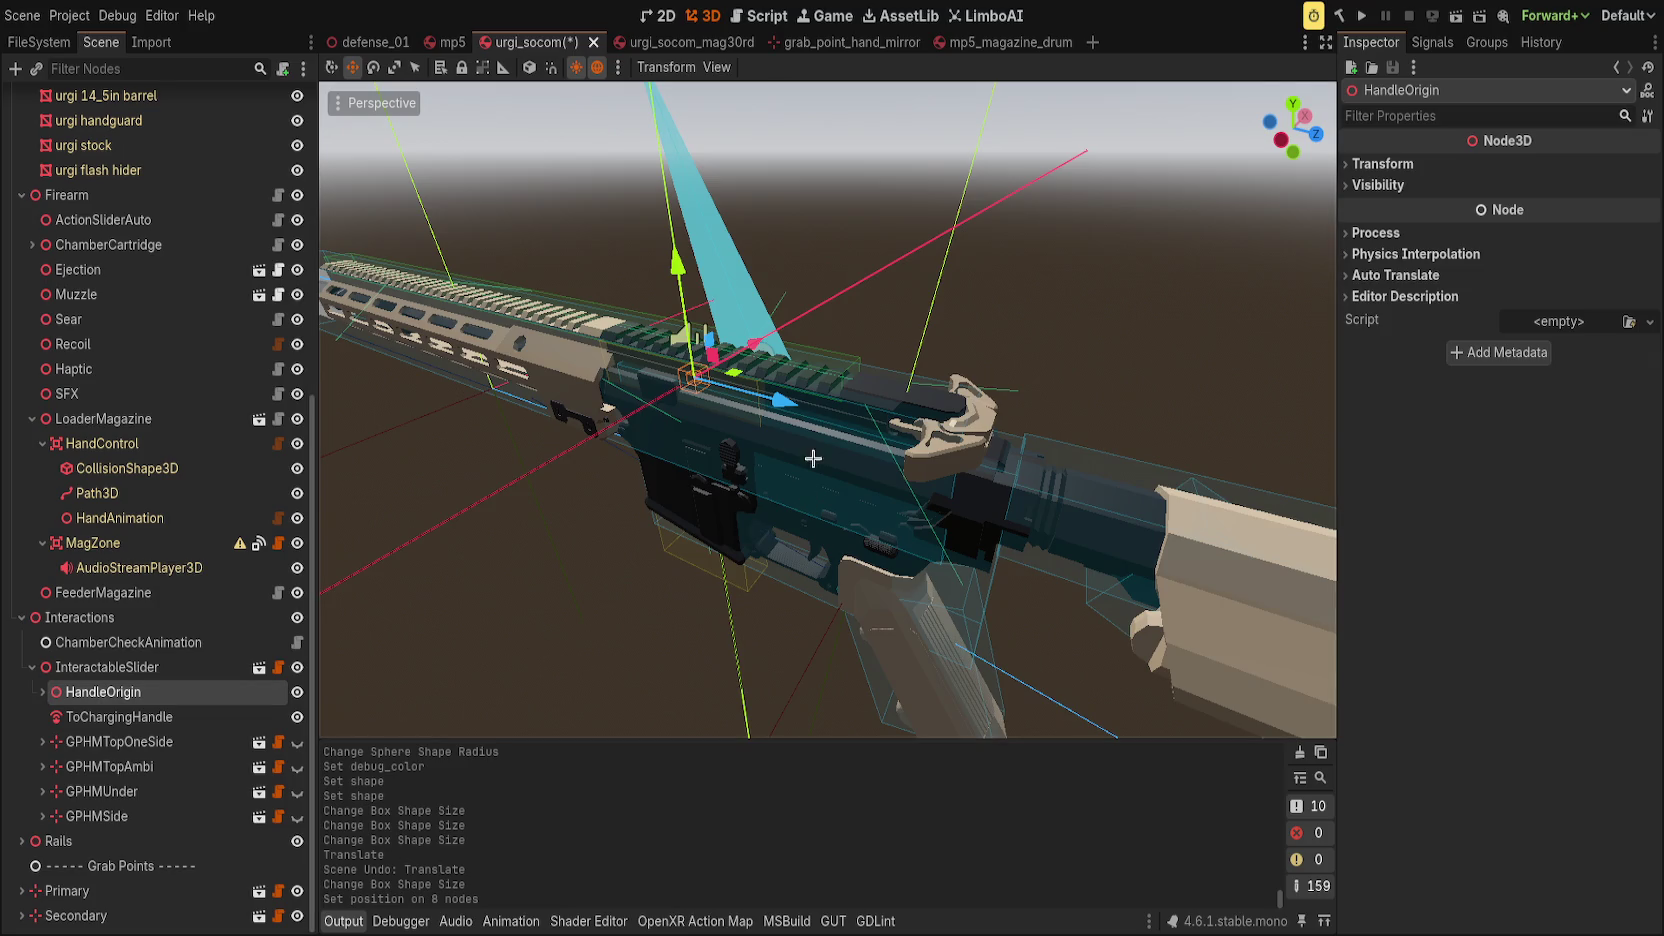
mouse_move(785, 399)
left_mouse_down()
mouse_move(955, 425)
mouse_move(1092, 499)
mouse_move(1006, 357)
left_mouse_up()
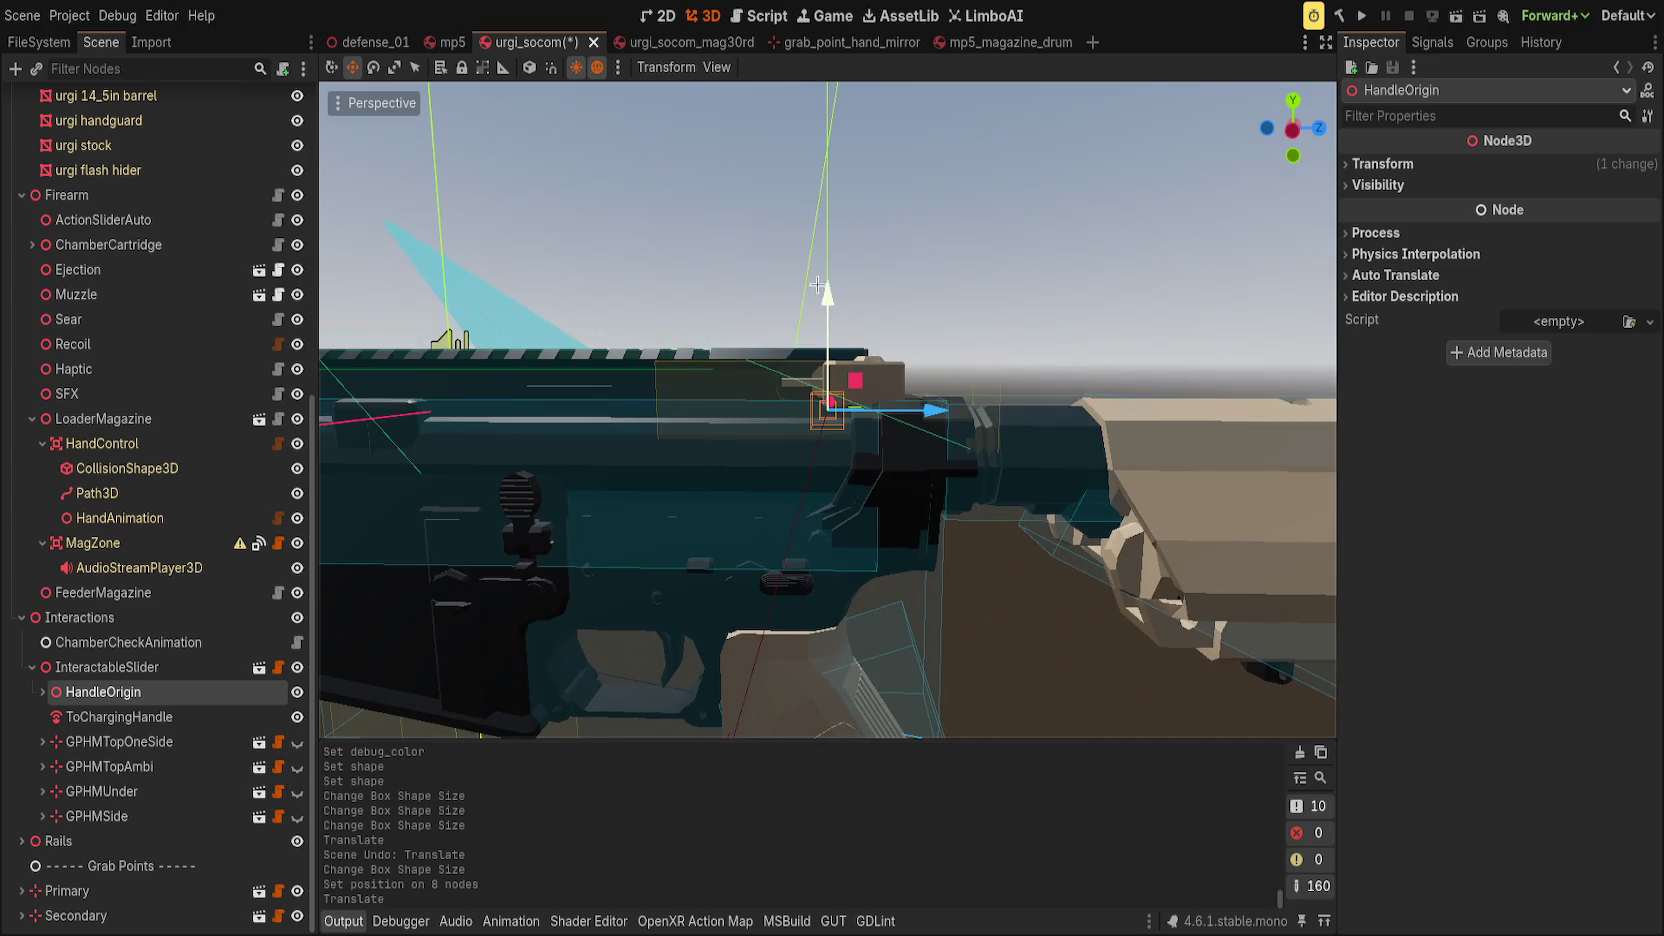
mouse_move(827, 310)
left_mouse_down()
mouse_move(827, 290)
mouse_move(817, 405)
left_mouse_up()
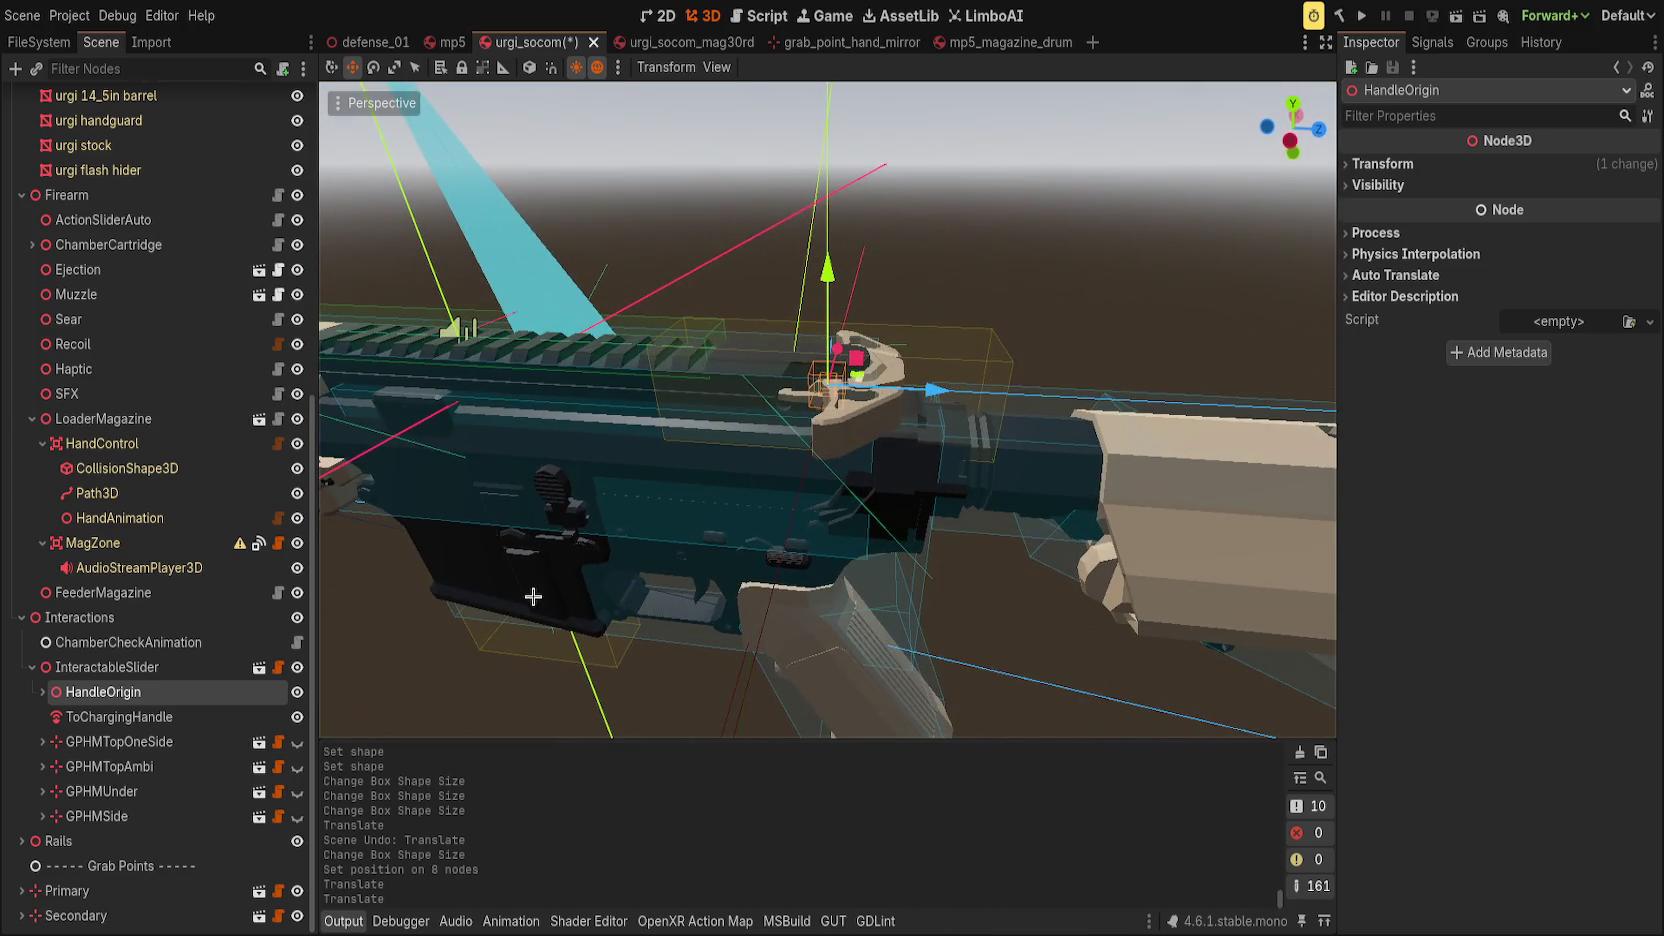
left_click_drag(940, 391, 990, 394)
Expand HandleOrigin and select its nested InteractableHandle.
left_click(118, 666)
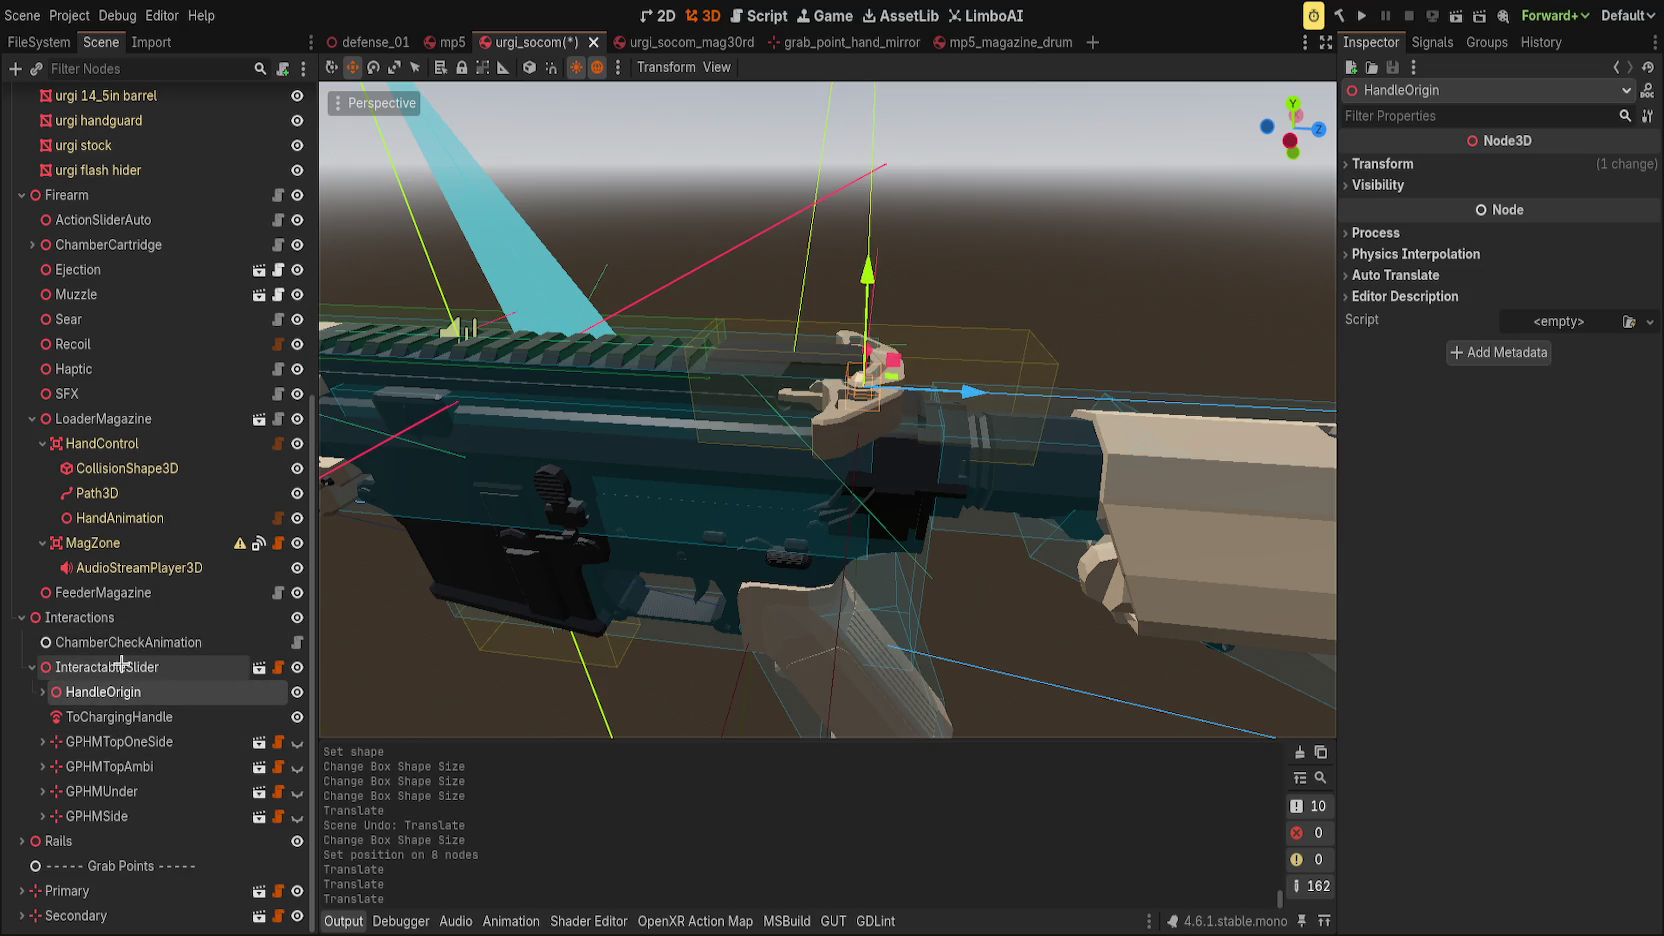
left_click(126, 686)
left_click(42, 692)
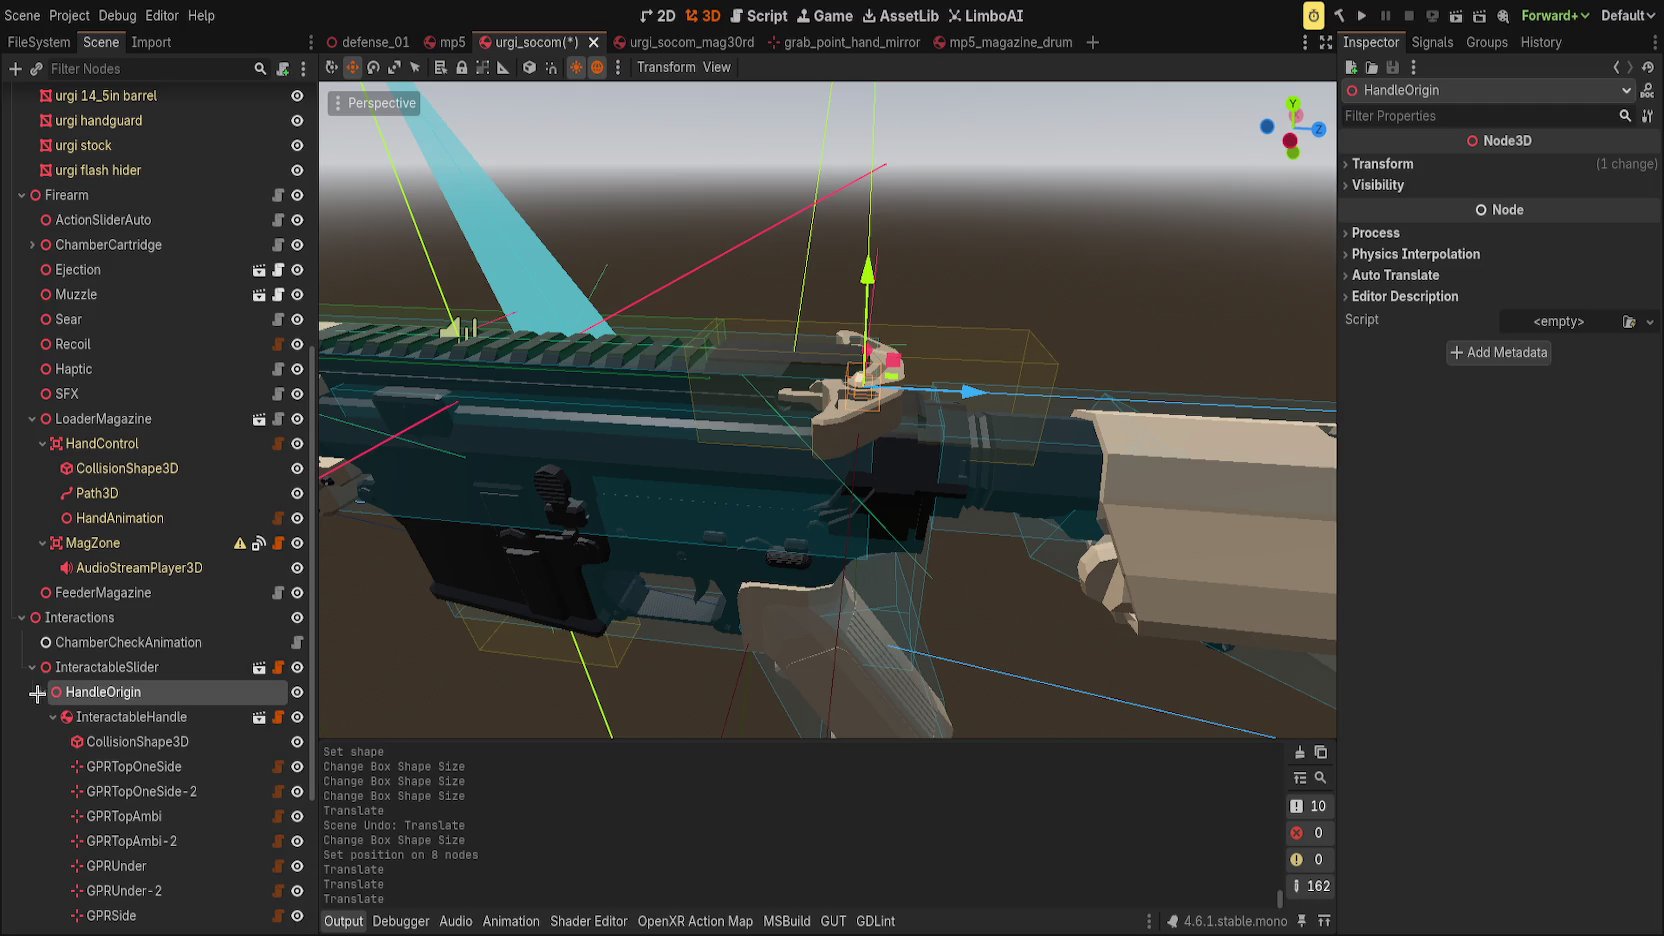
left_click(125, 716)
Set Grab Button to Trigger, enlarge the collision box to about 0.0625 × 0.025 × 0.027, and save.
left_click(1518, 262)
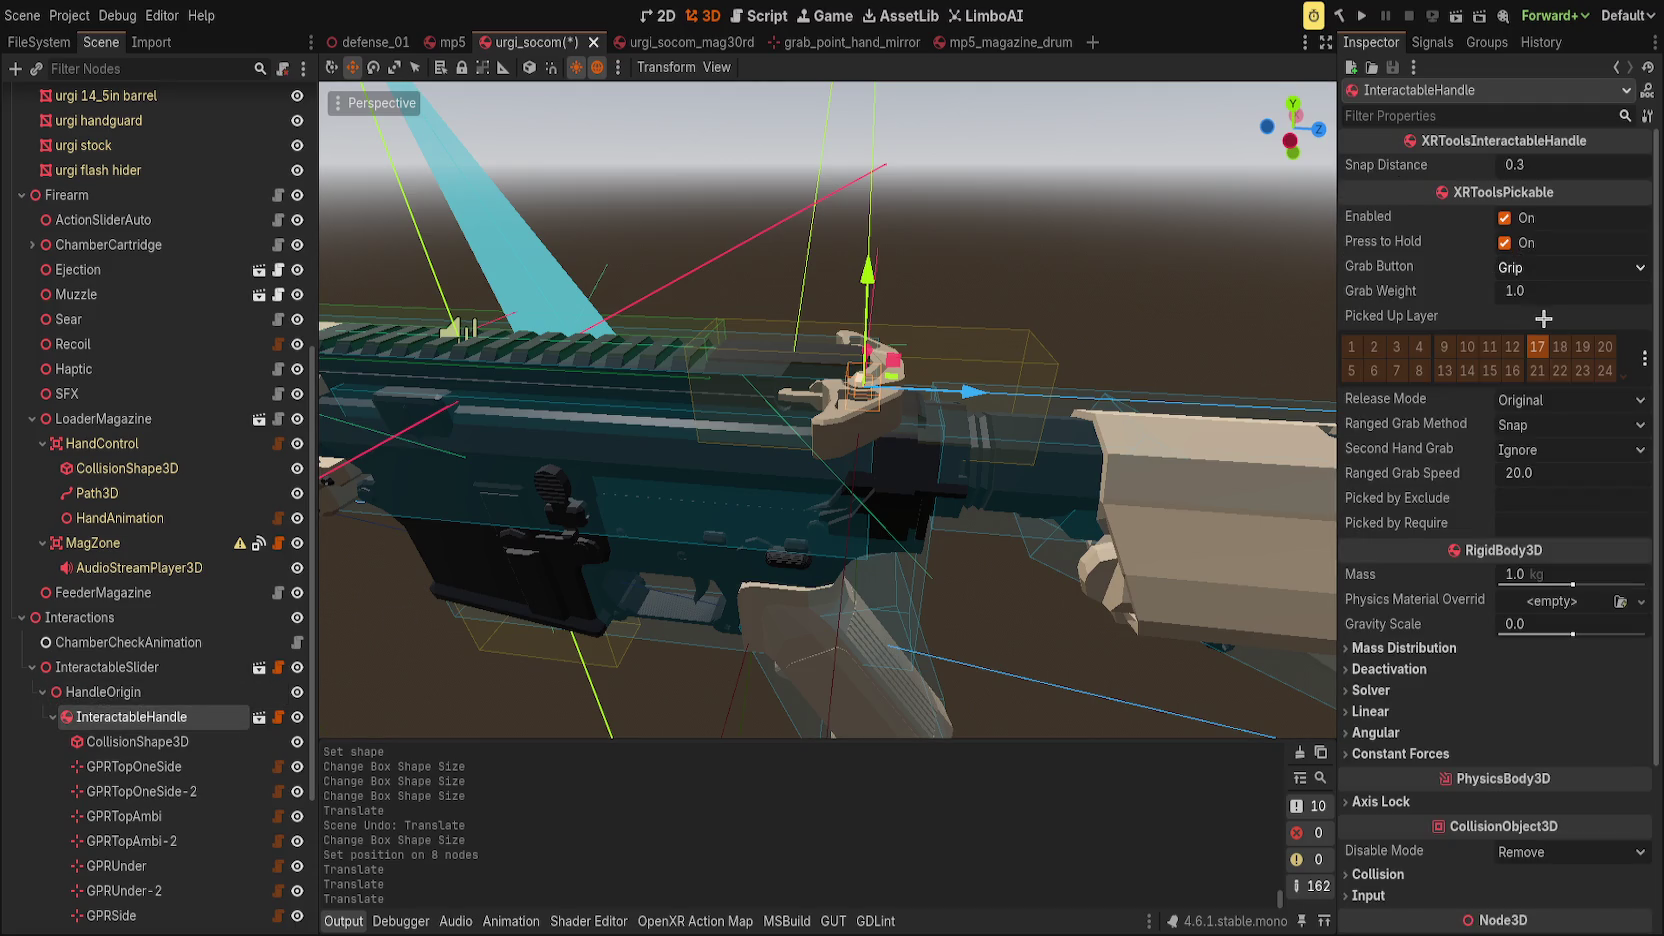
left_click(1544, 322)
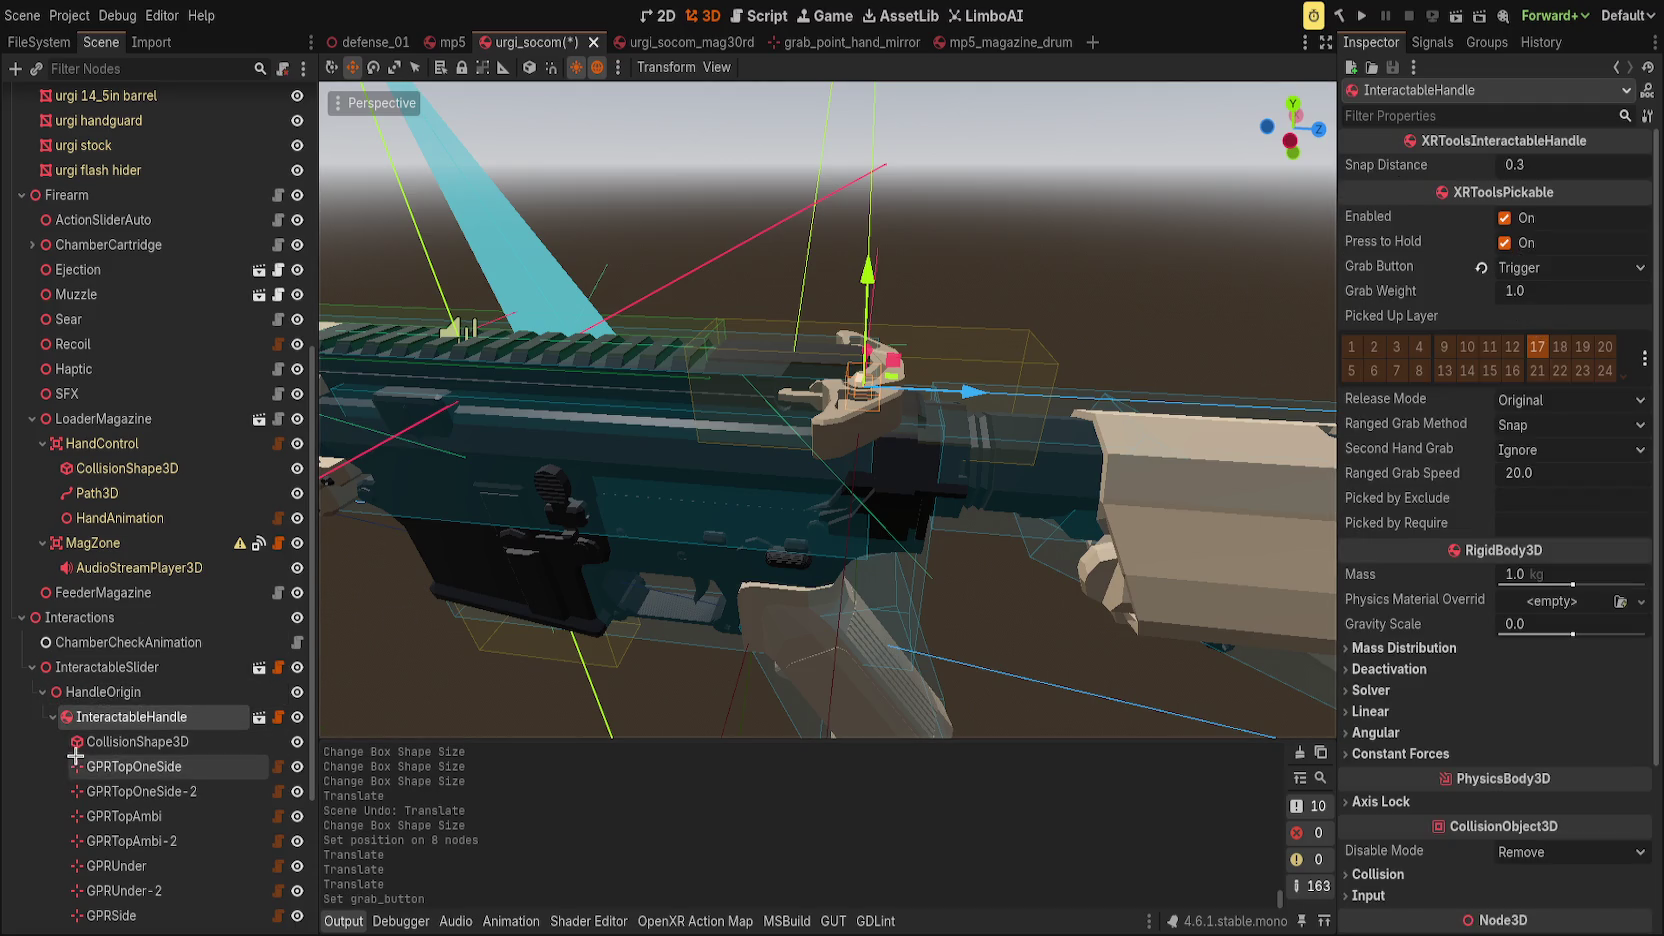
left_click(135, 741)
key("f")
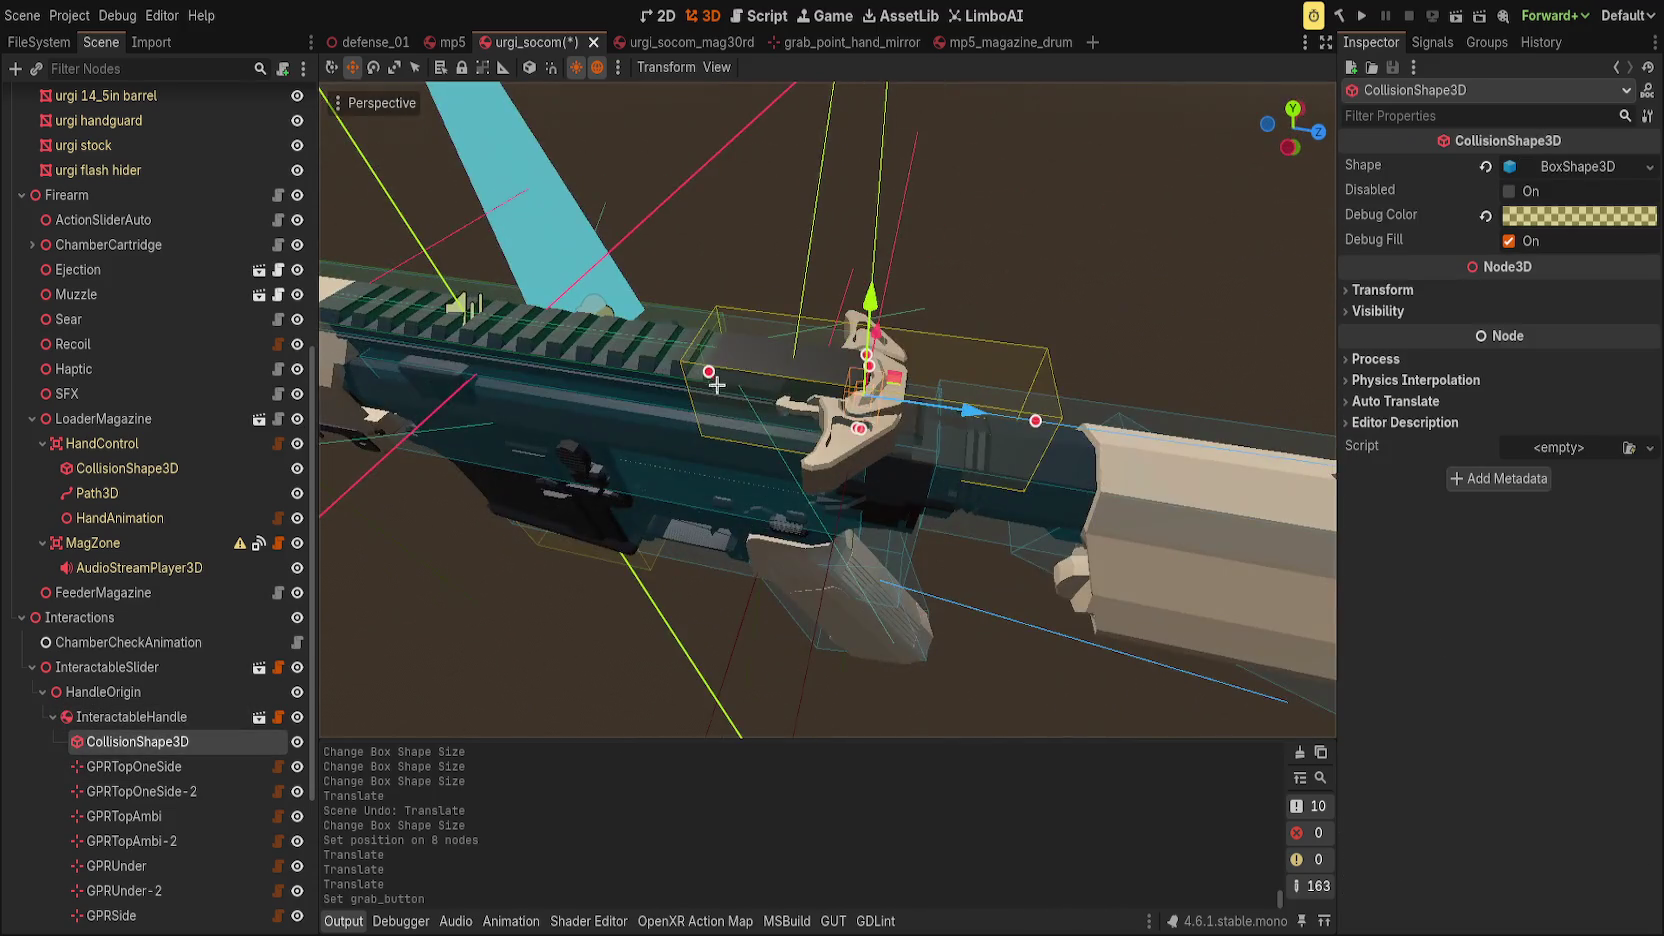
mouse_move(990, 430)
left_mouse_down()
mouse_move(1048, 446)
mouse_move(930, 436)
left_mouse_up()
mouse_move(854, 381)
left_mouse_down()
mouse_move(858, 420)
mouse_move(706, 494)
left_mouse_up()
mouse_move(771, 432)
left_mouse_down()
mouse_move(736, 466)
mouse_move(858, 416)
mouse_move(796, 619)
mouse_move(877, 457)
mouse_move(665, 494)
mouse_move(761, 546)
mouse_move(729, 450)
mouse_move(657, 524)
left_mouse_up()
key("ctrl+s")
scroll(665, 494, "down", 2)
key("ctrl+s")
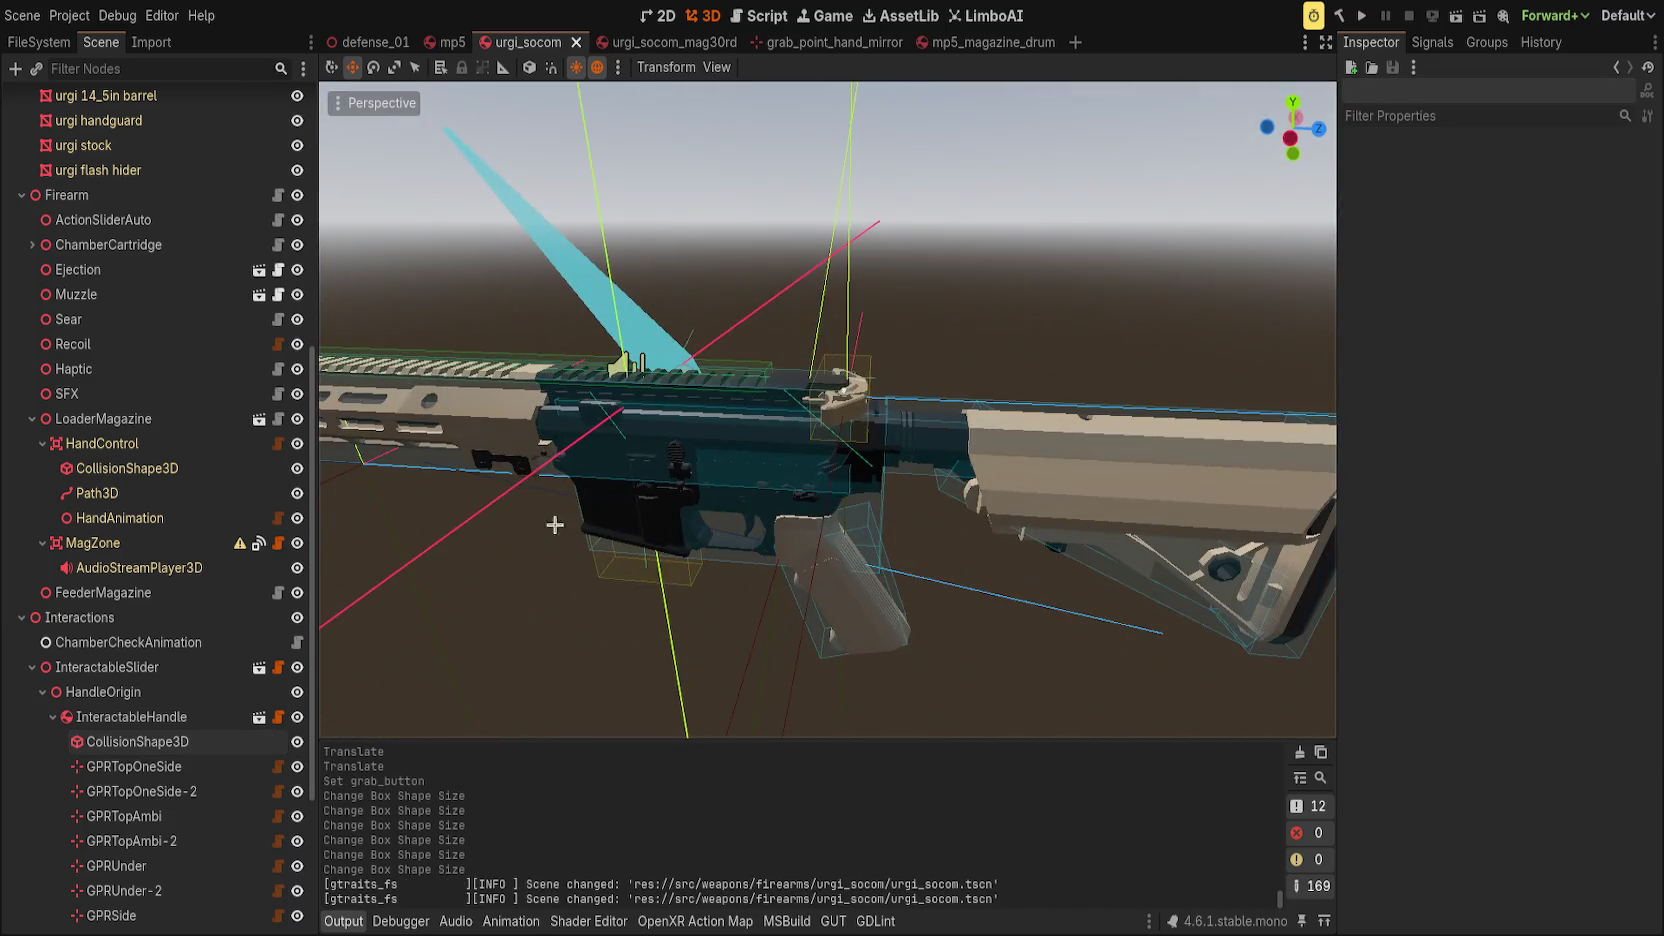
Select InteractableSlider and test how far the charging handle travels.
left_click(42, 691)
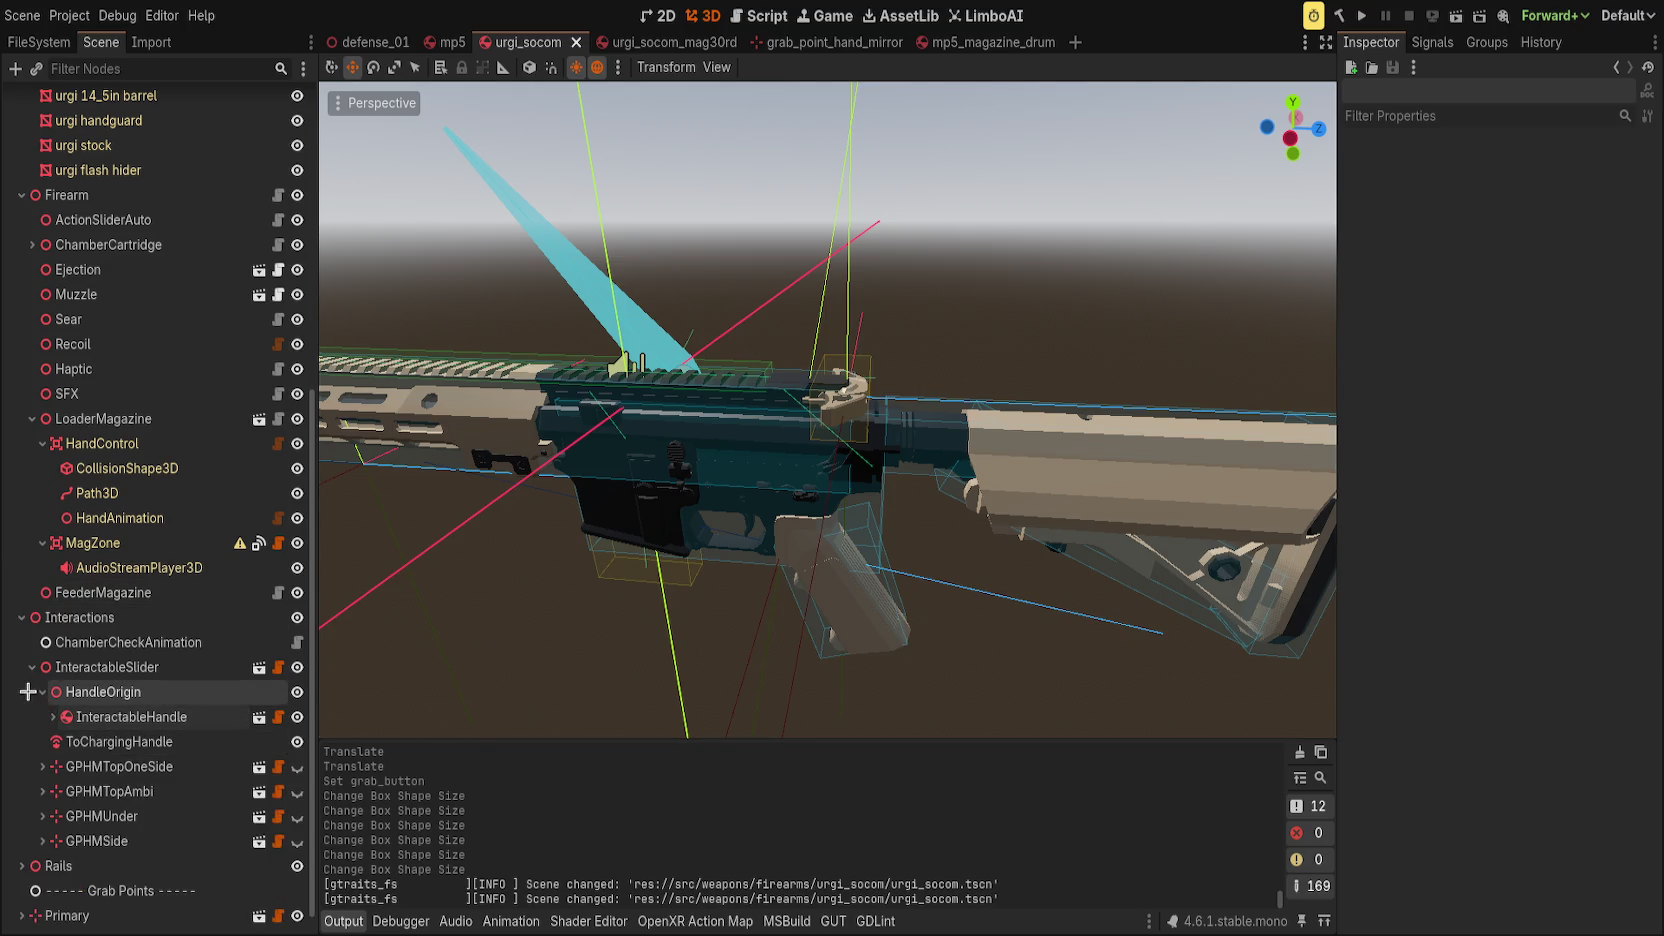
left_click(107, 667)
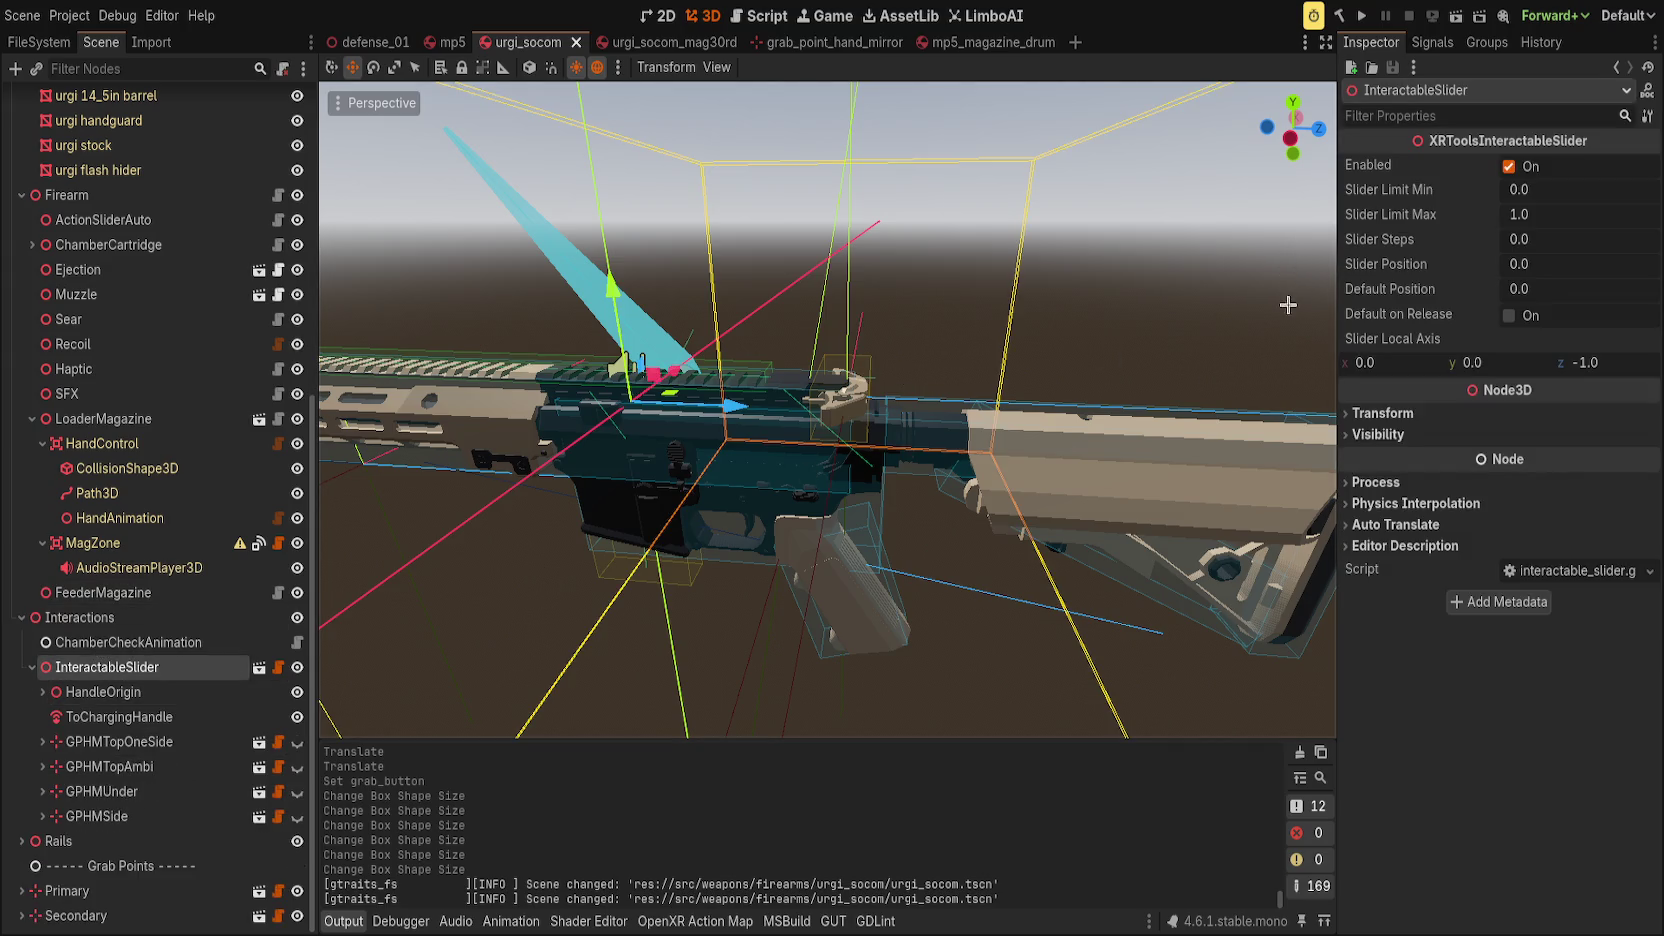
mouse_move(1544, 264)
left_mouse_down()
mouse_move(1580, 264)
mouse_move(1544, 264)
left_mouse_up()
key("ctrl+z")
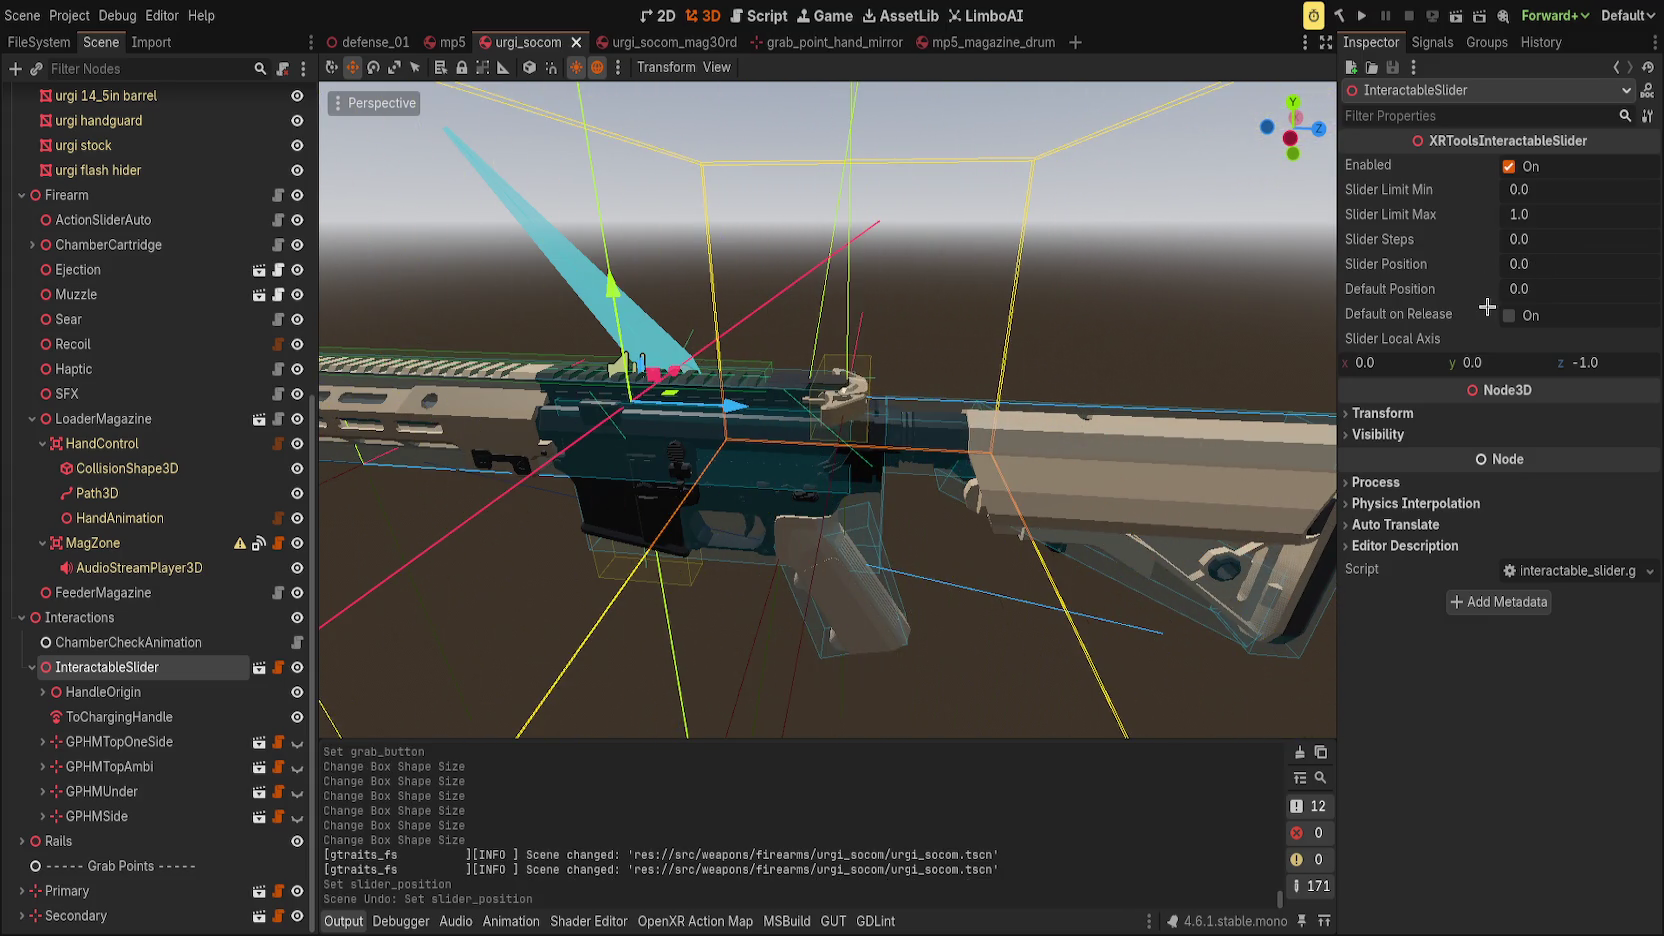
left_click_drag(1528, 265, 1538, 265)
left_click(1591, 266)
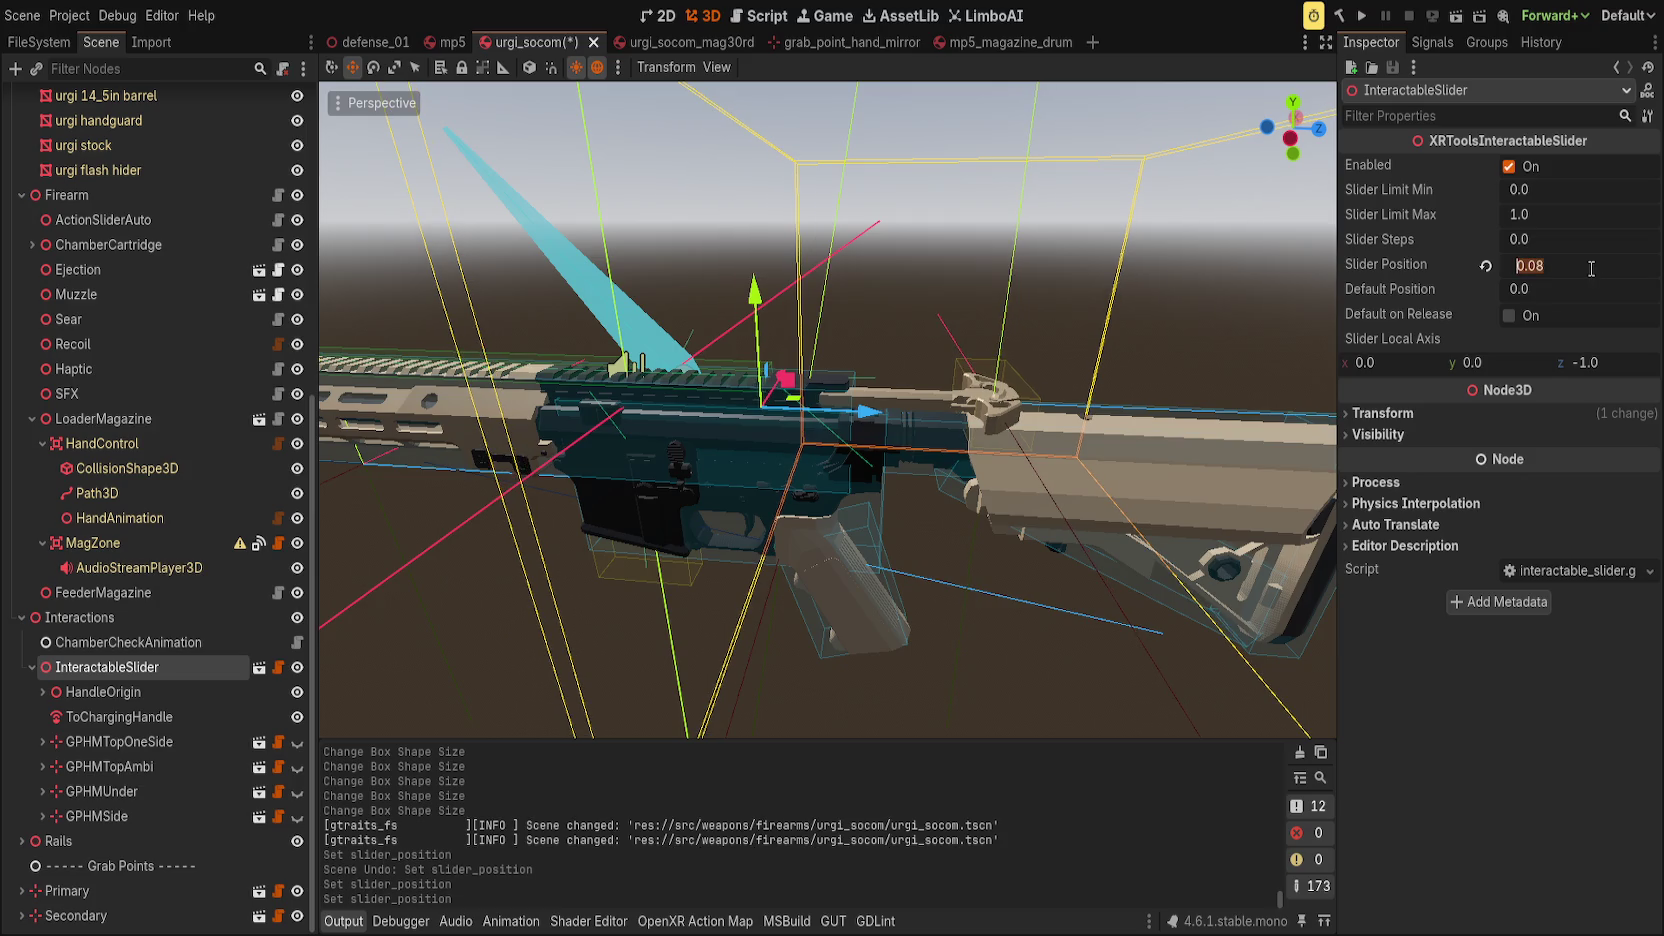
Set Slider Limit Max to 0.08, enable Default on Release, and confirm the handle stops at 0.08.
left_click(1557, 221)
type("0.08")
key("Return")
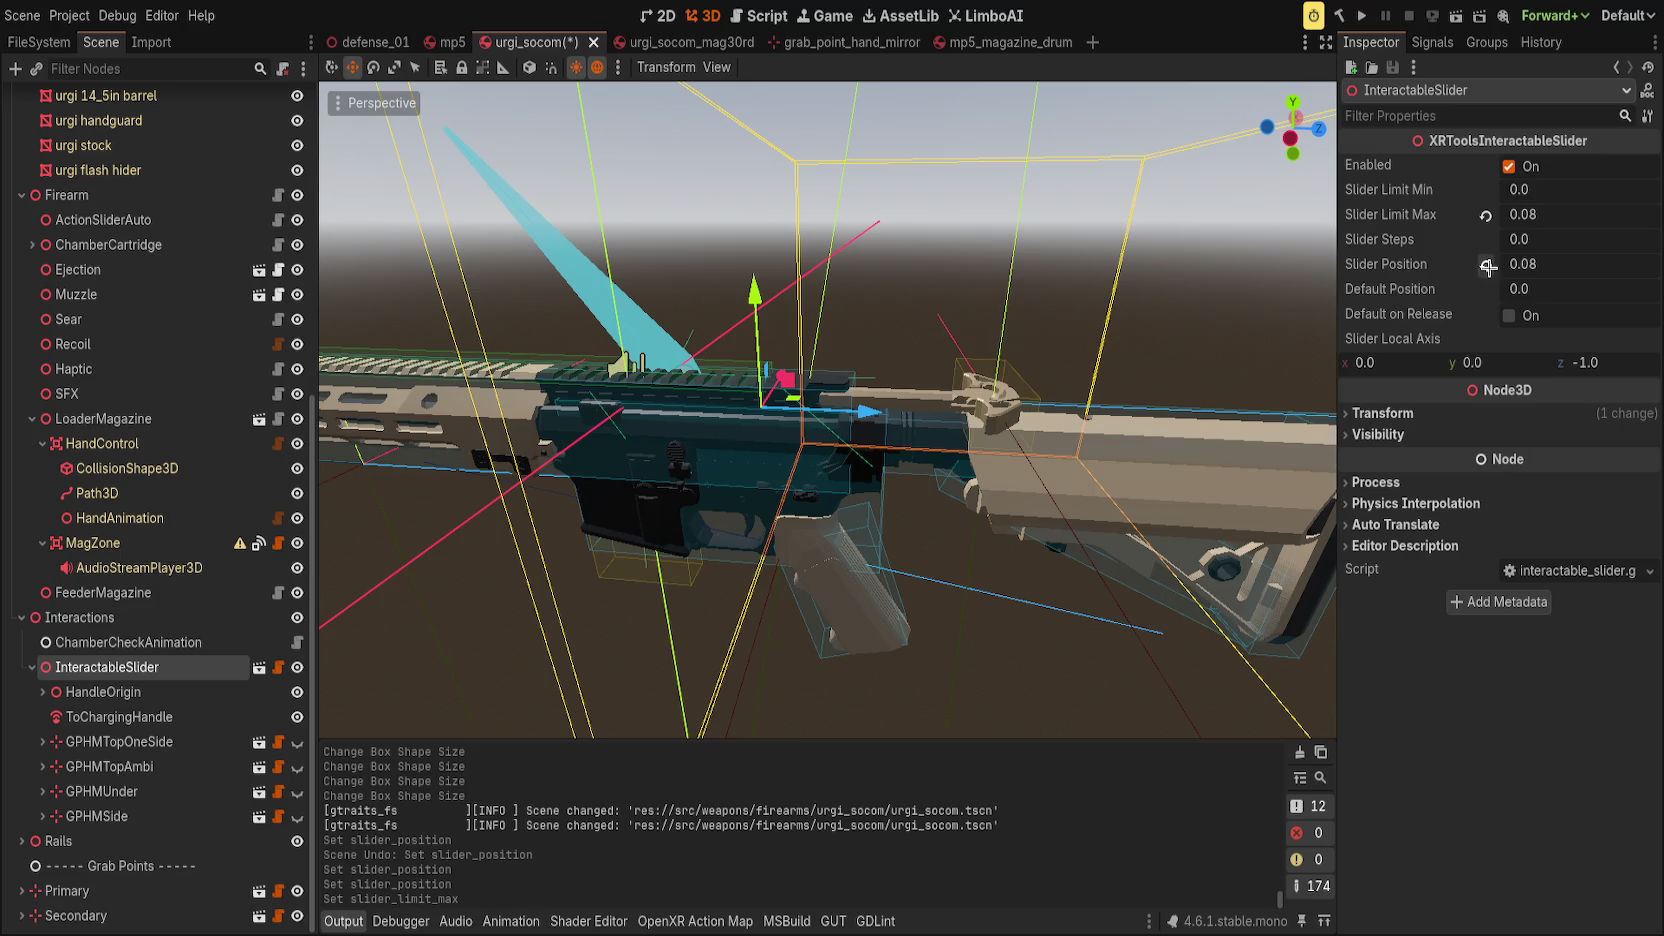
left_click(1512, 315)
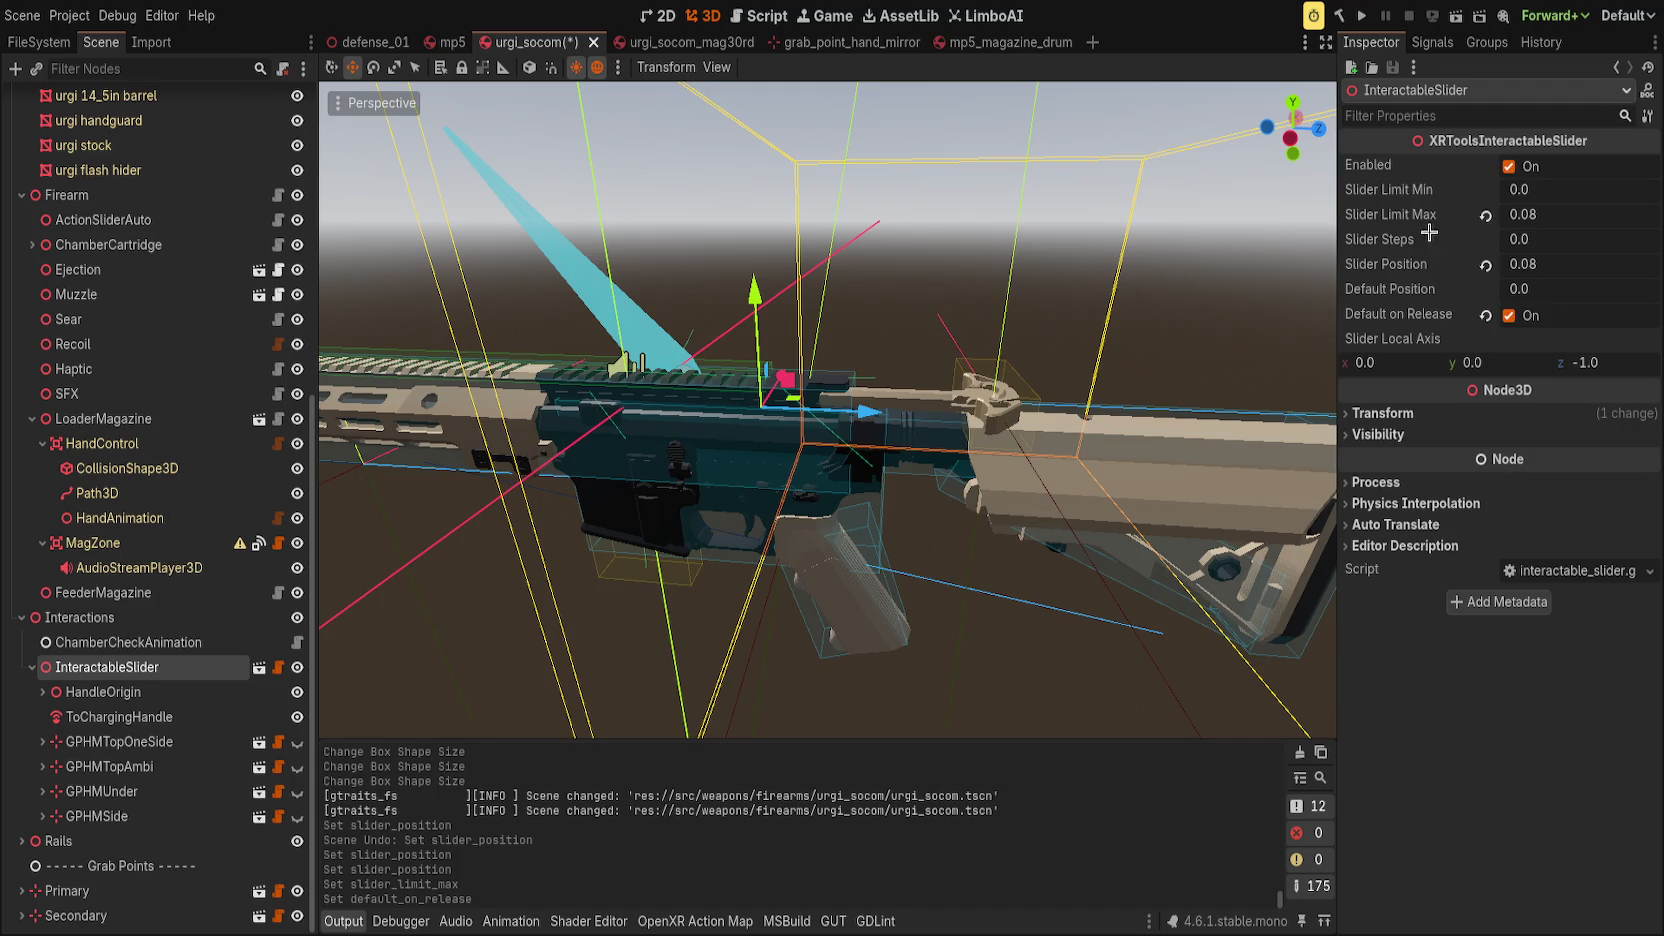
left_click(1486, 265)
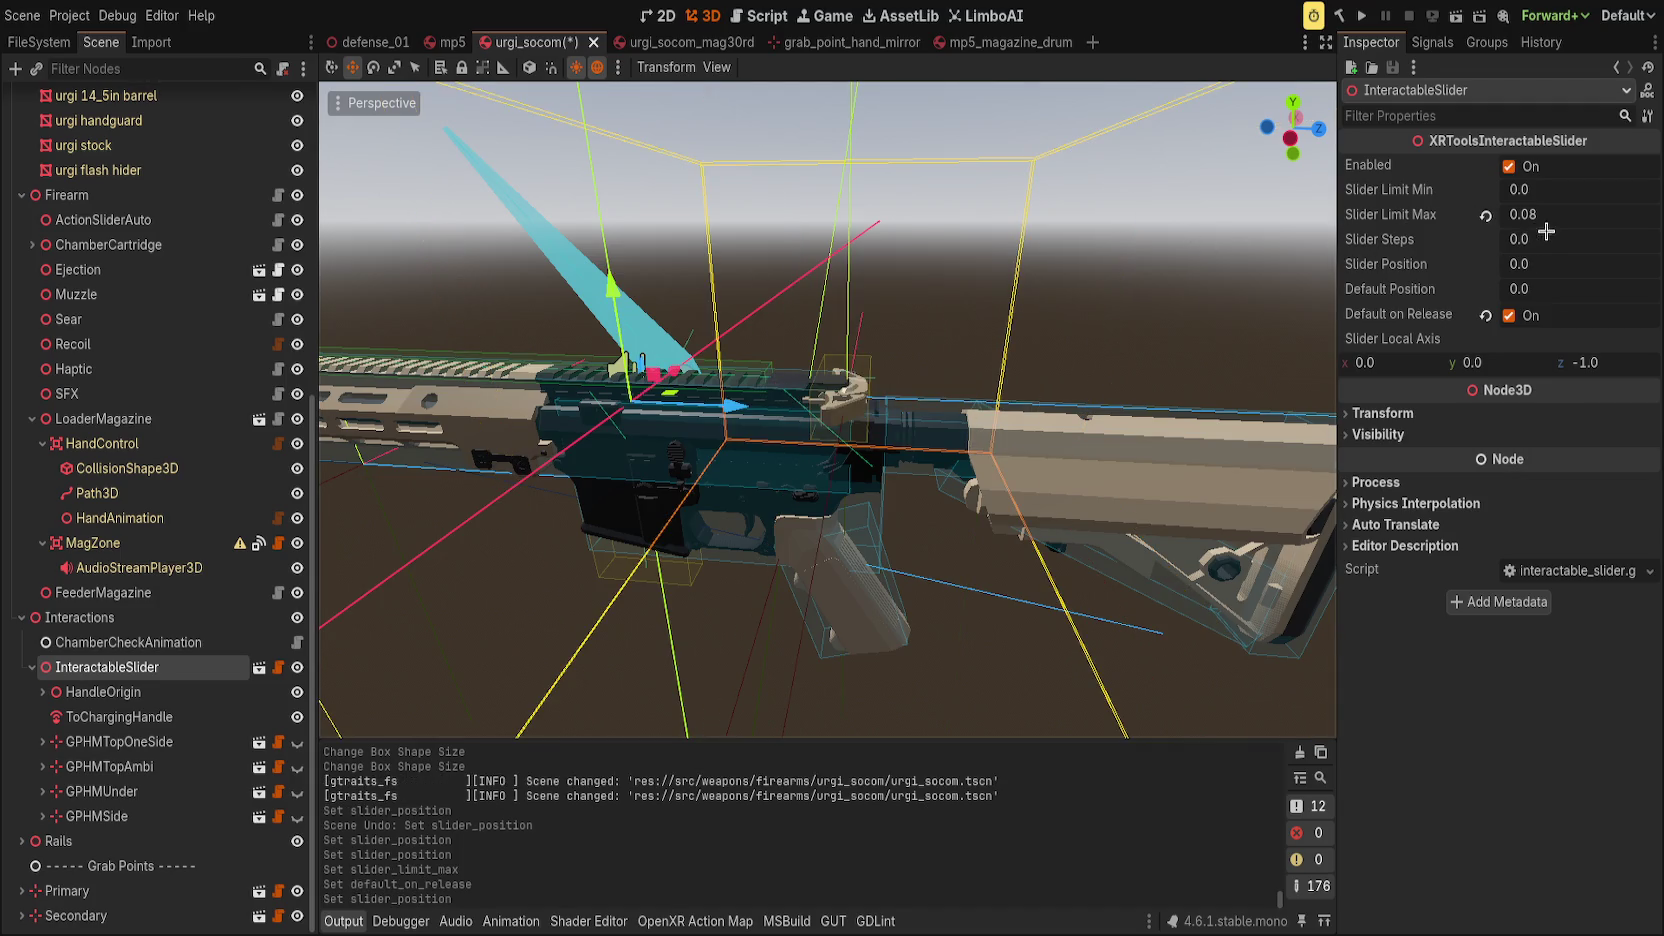
left_click_drag(1538, 263, 1600, 263)
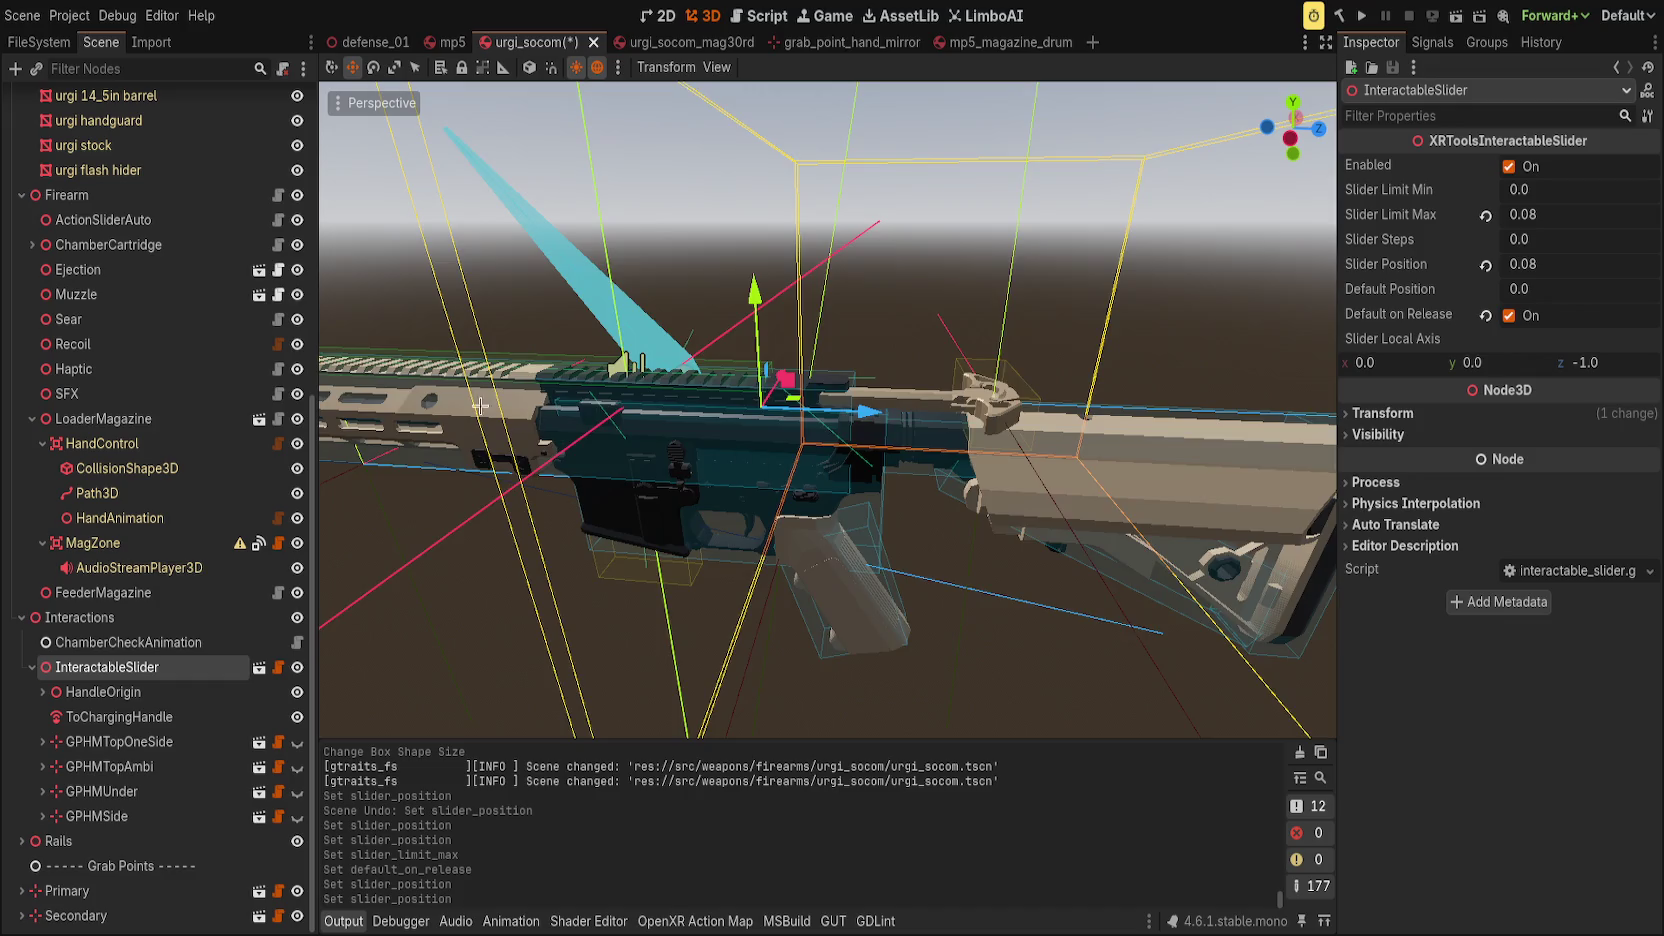
mouse_move(980, 400)
left_mouse_down()
mouse_move(840, 354)
mouse_move(843, 368)
left_mouse_up()
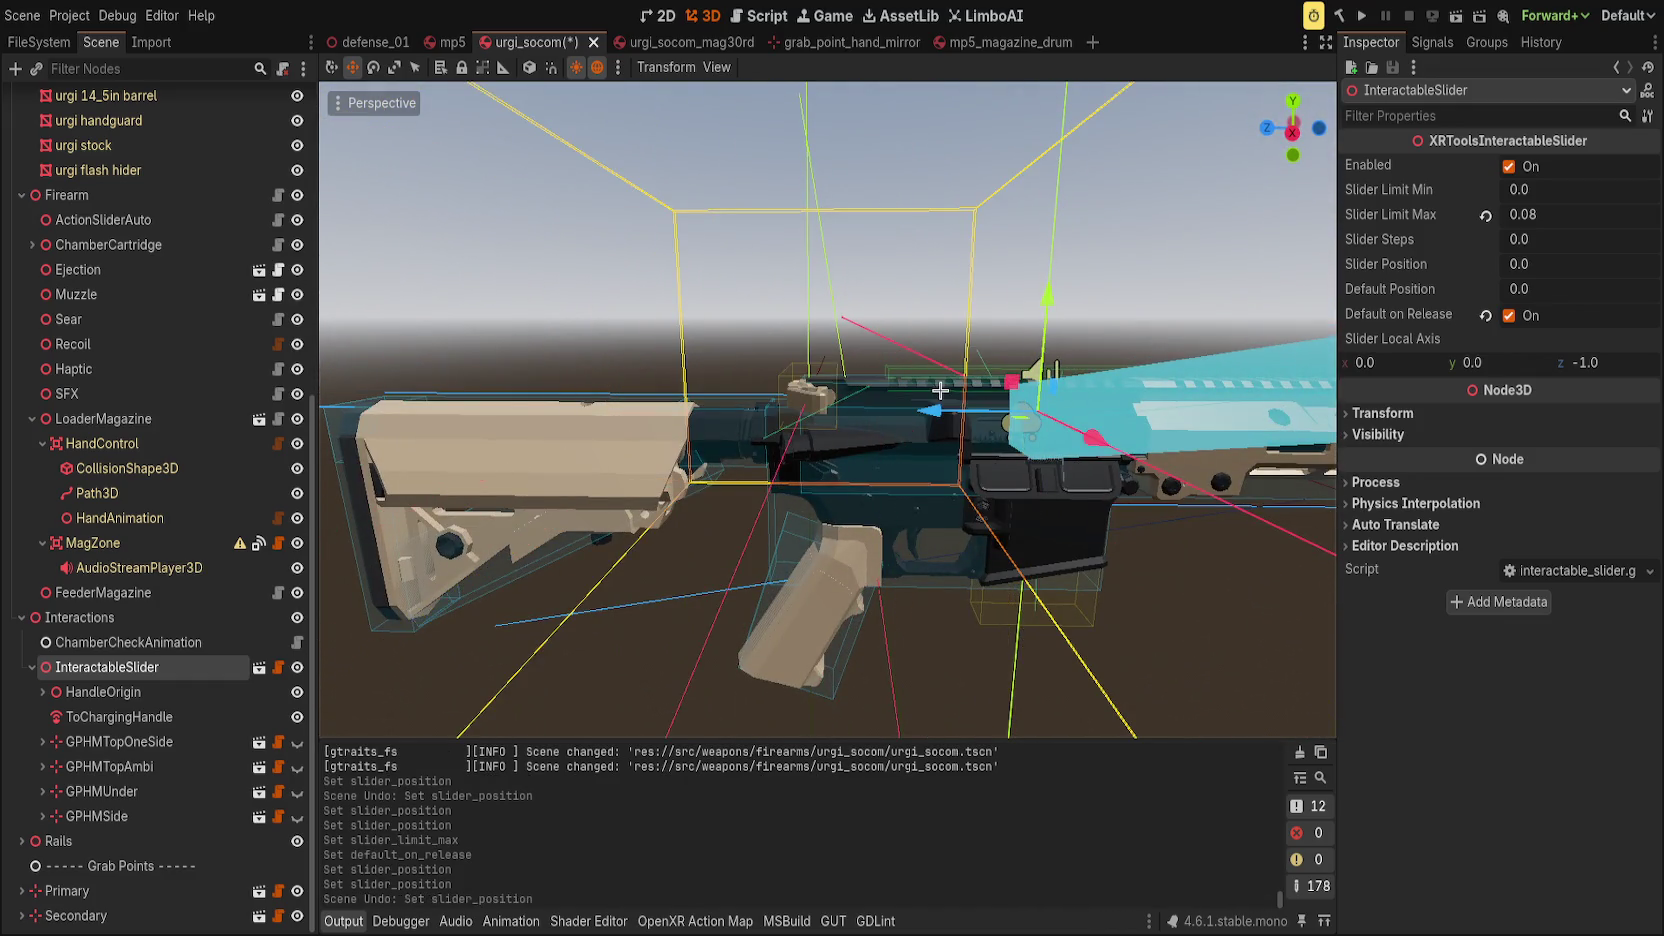
key("ctrl+z")
left_click_drag(700, 450, 416, 509)
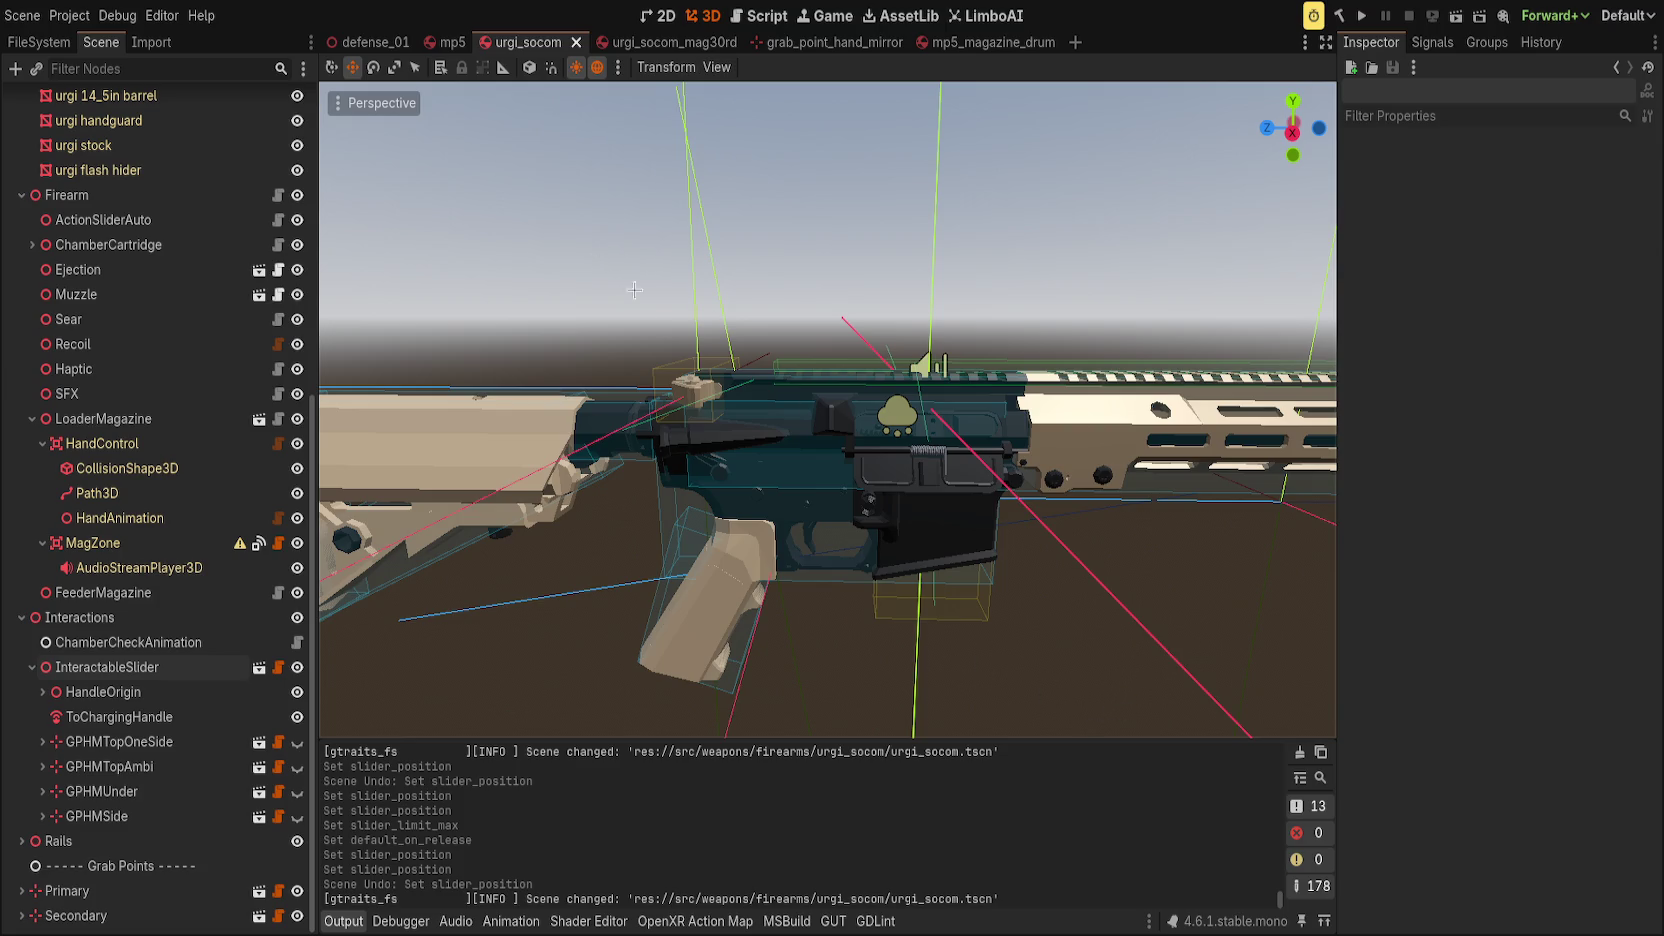
mouse_move(1033, 617)
left_mouse_down()
mouse_move(1122, 631)
mouse_move(1029, 597)
mouse_move(902, 654)
mouse_move(1099, 631)
mouse_move(1043, 643)
mouse_move(1122, 594)
mouse_move(1027, 594)
left_mouse_up()
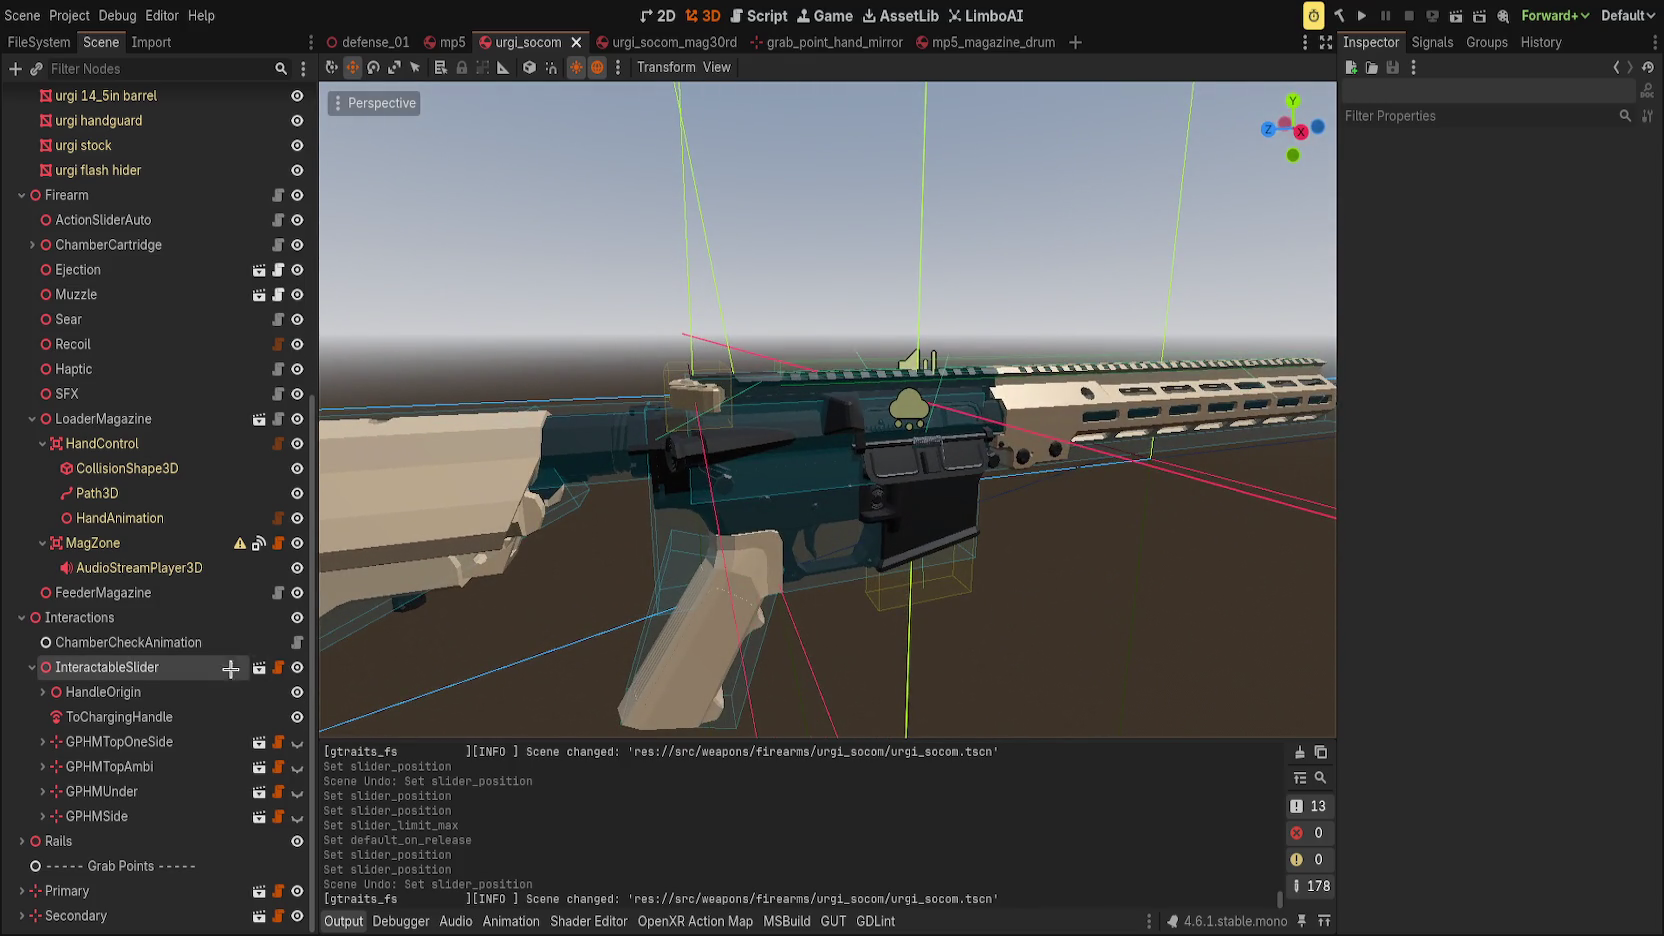
Collapse the LoaderMagazine children and select the ActionSliderAuto node.
left_click(118, 543)
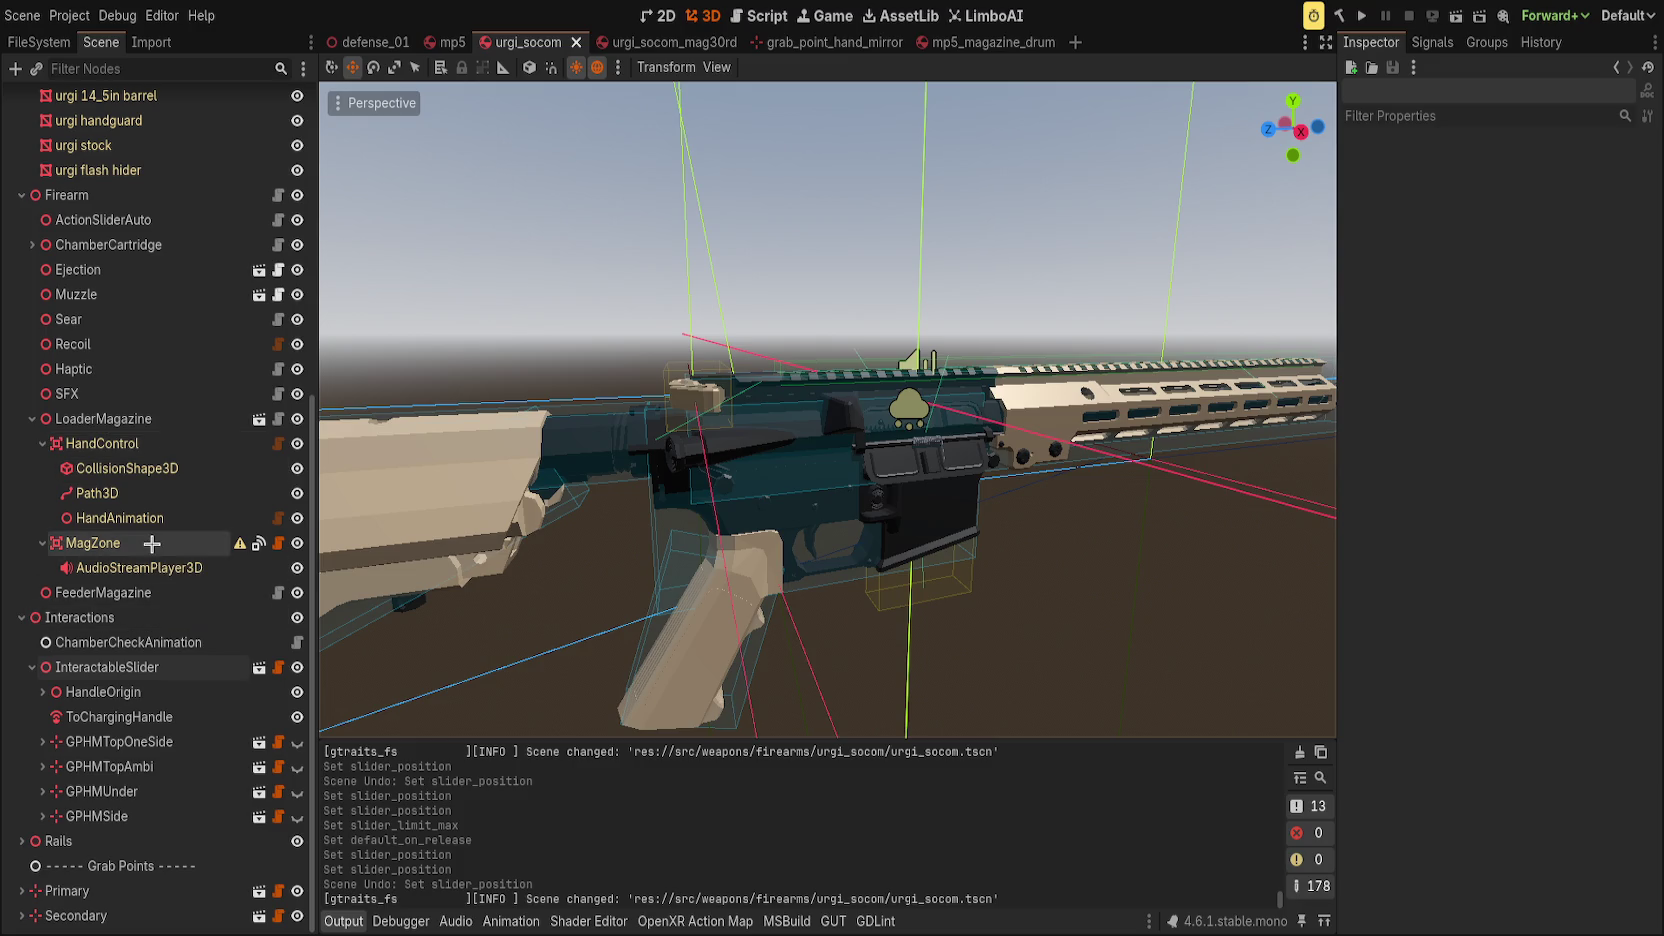
left_click(140, 667)
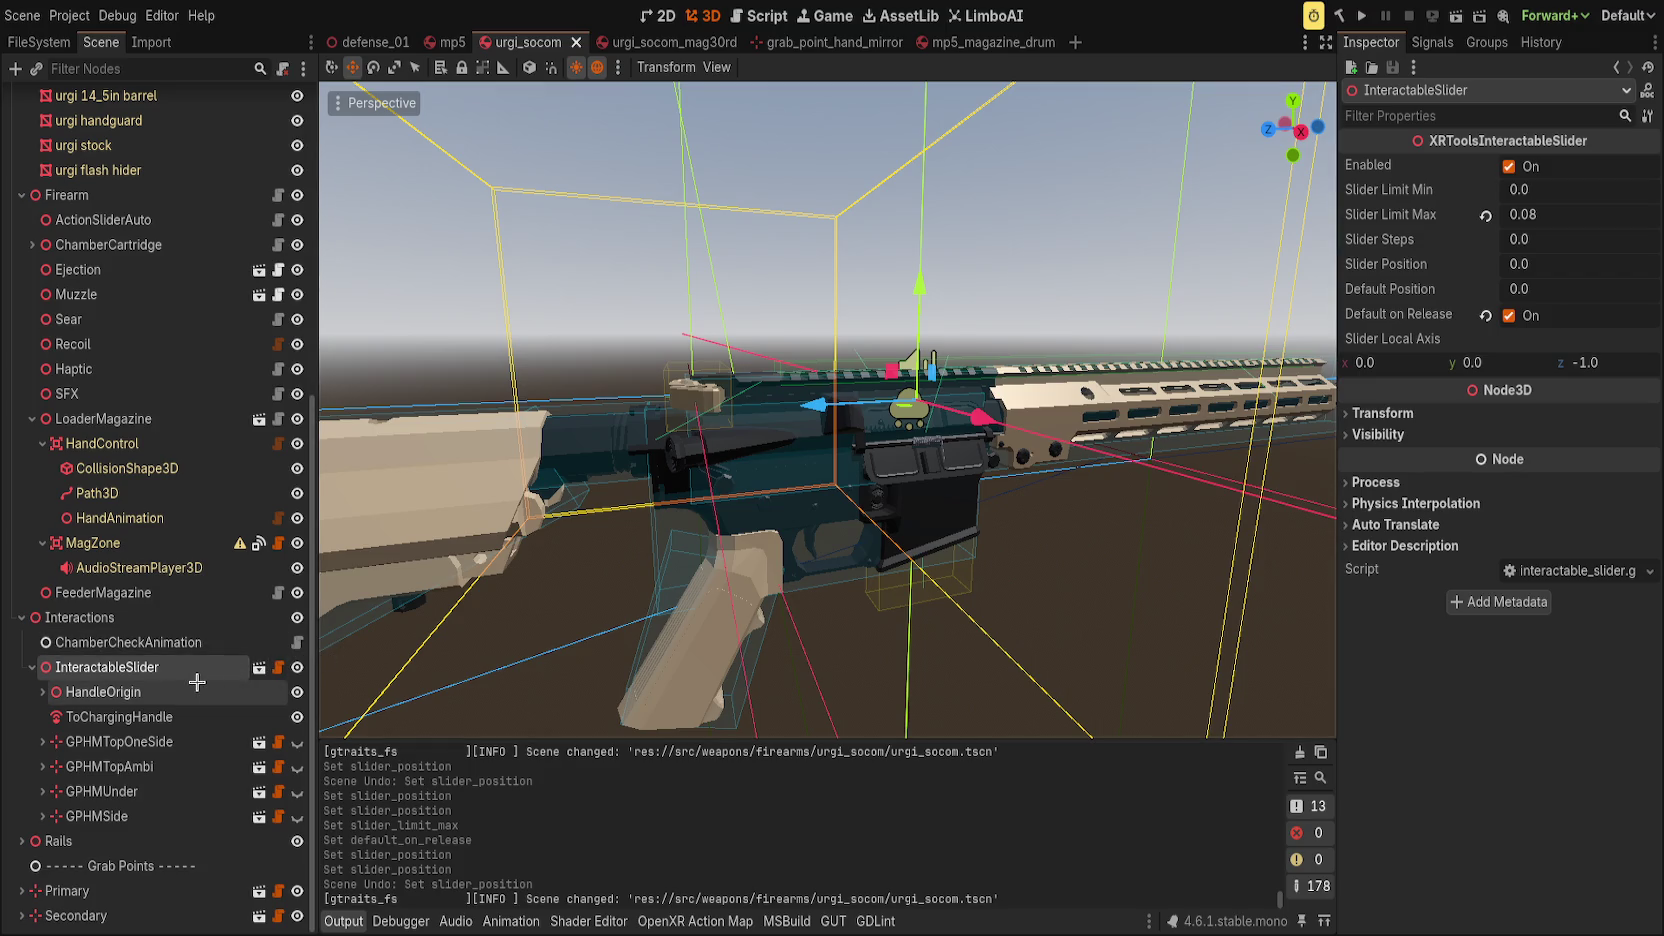
left_click(23, 419)
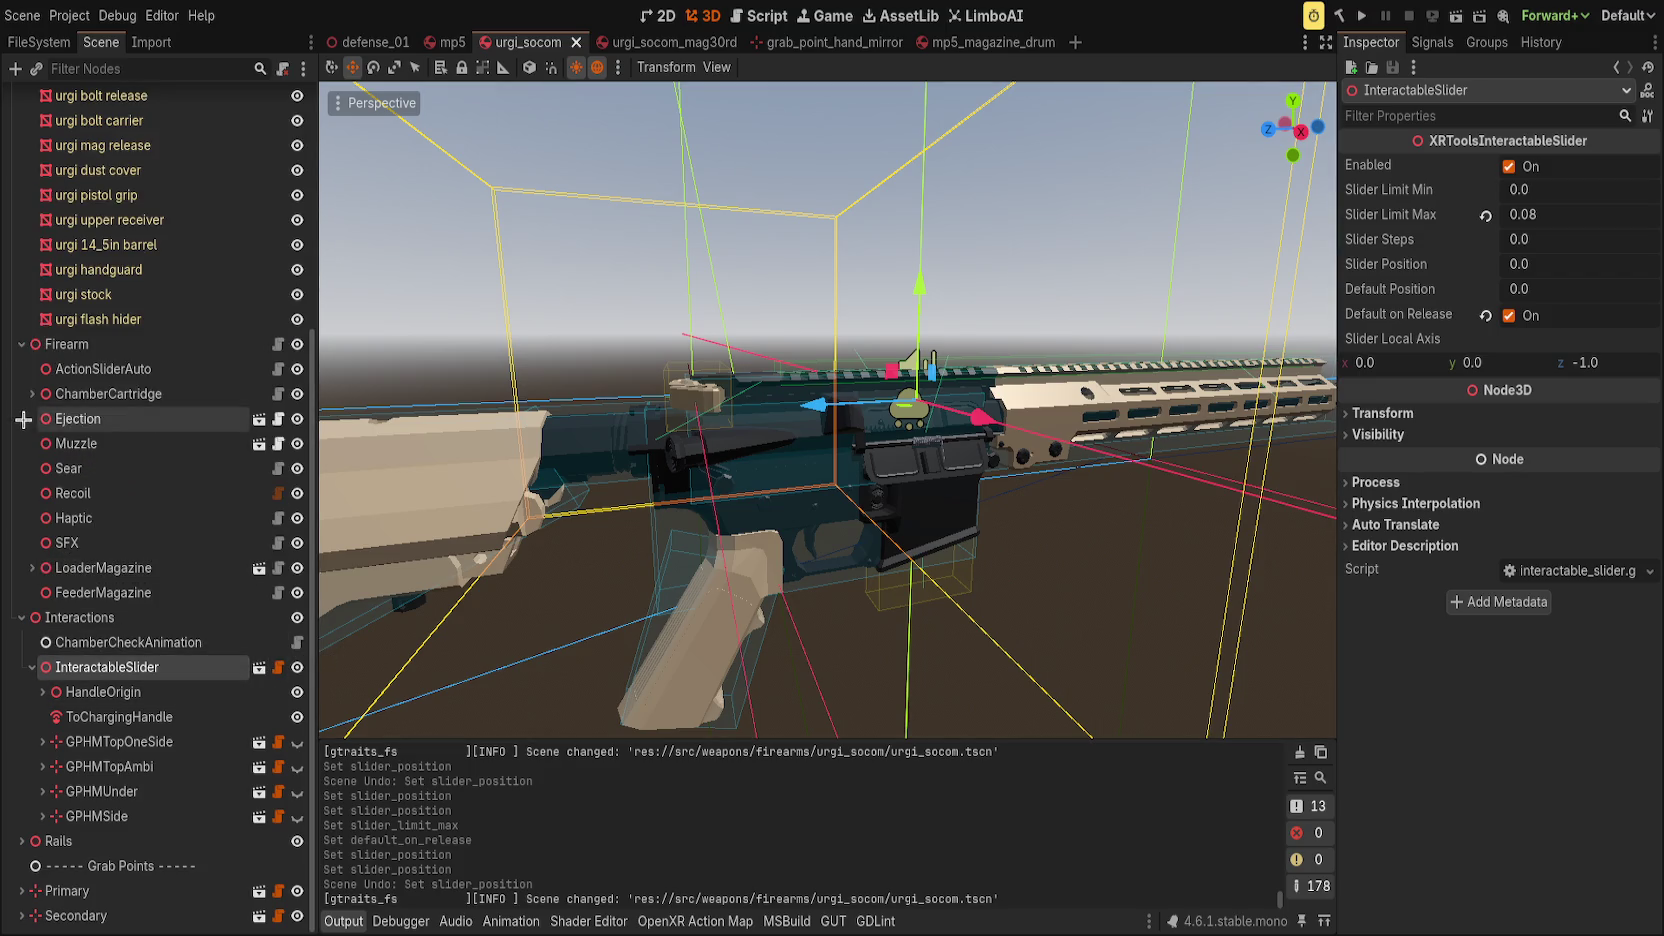
left_click(100, 369)
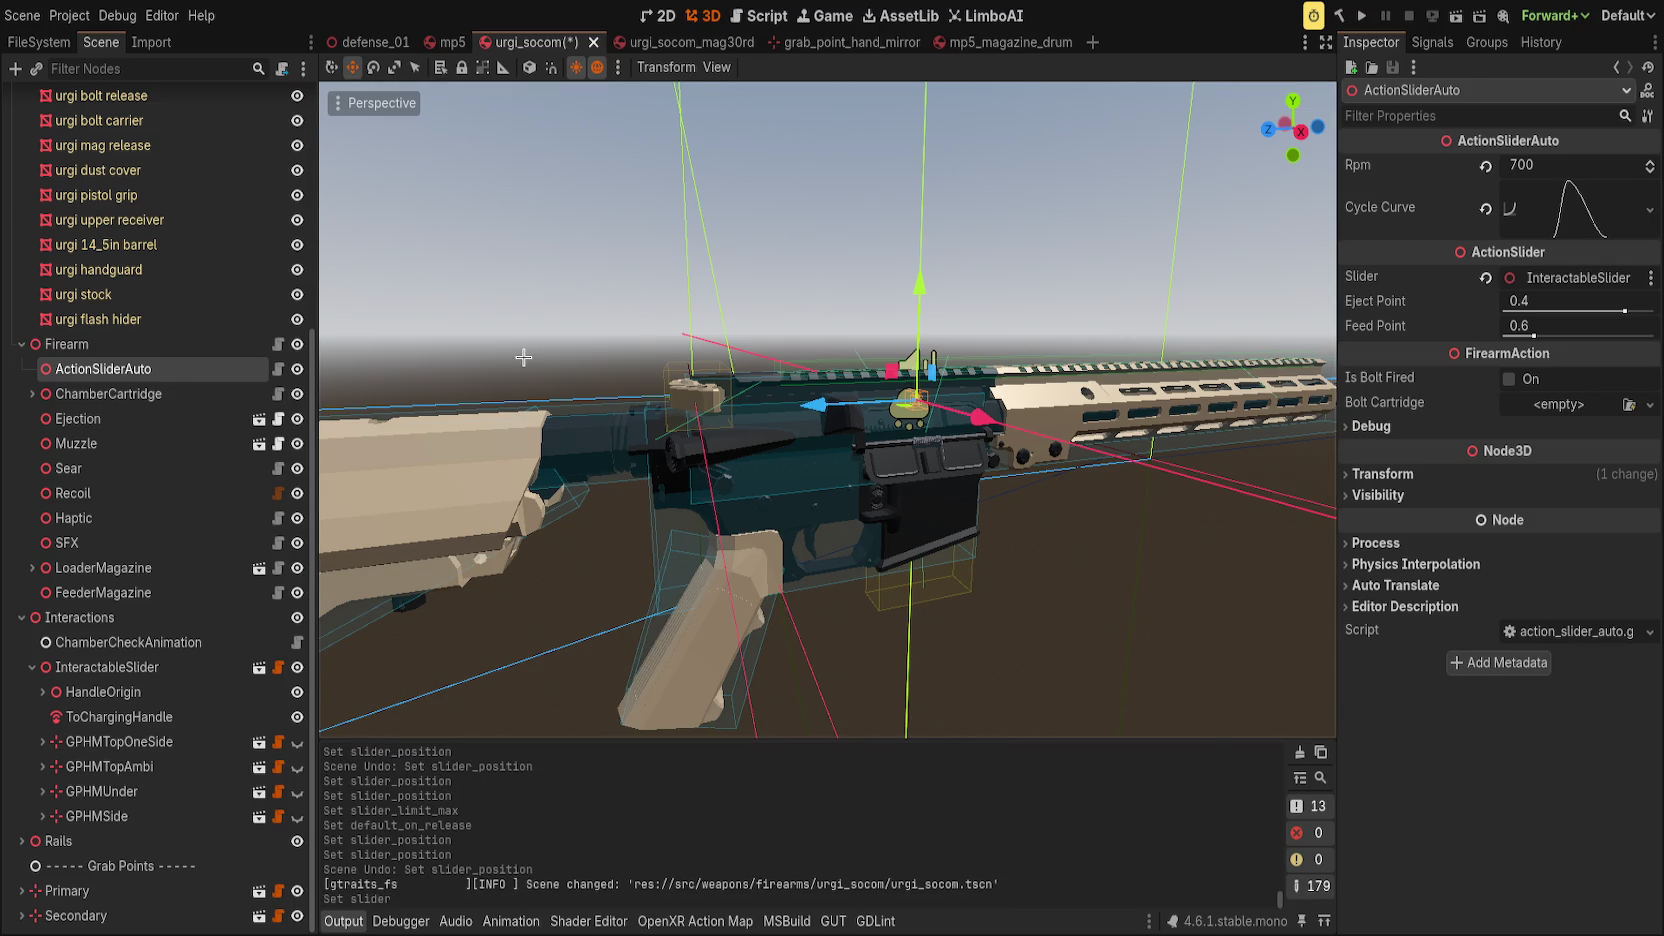
Save urgi_socom and switch to the mp5 scene tab.
key("ctrl+s")
left_click(445, 41)
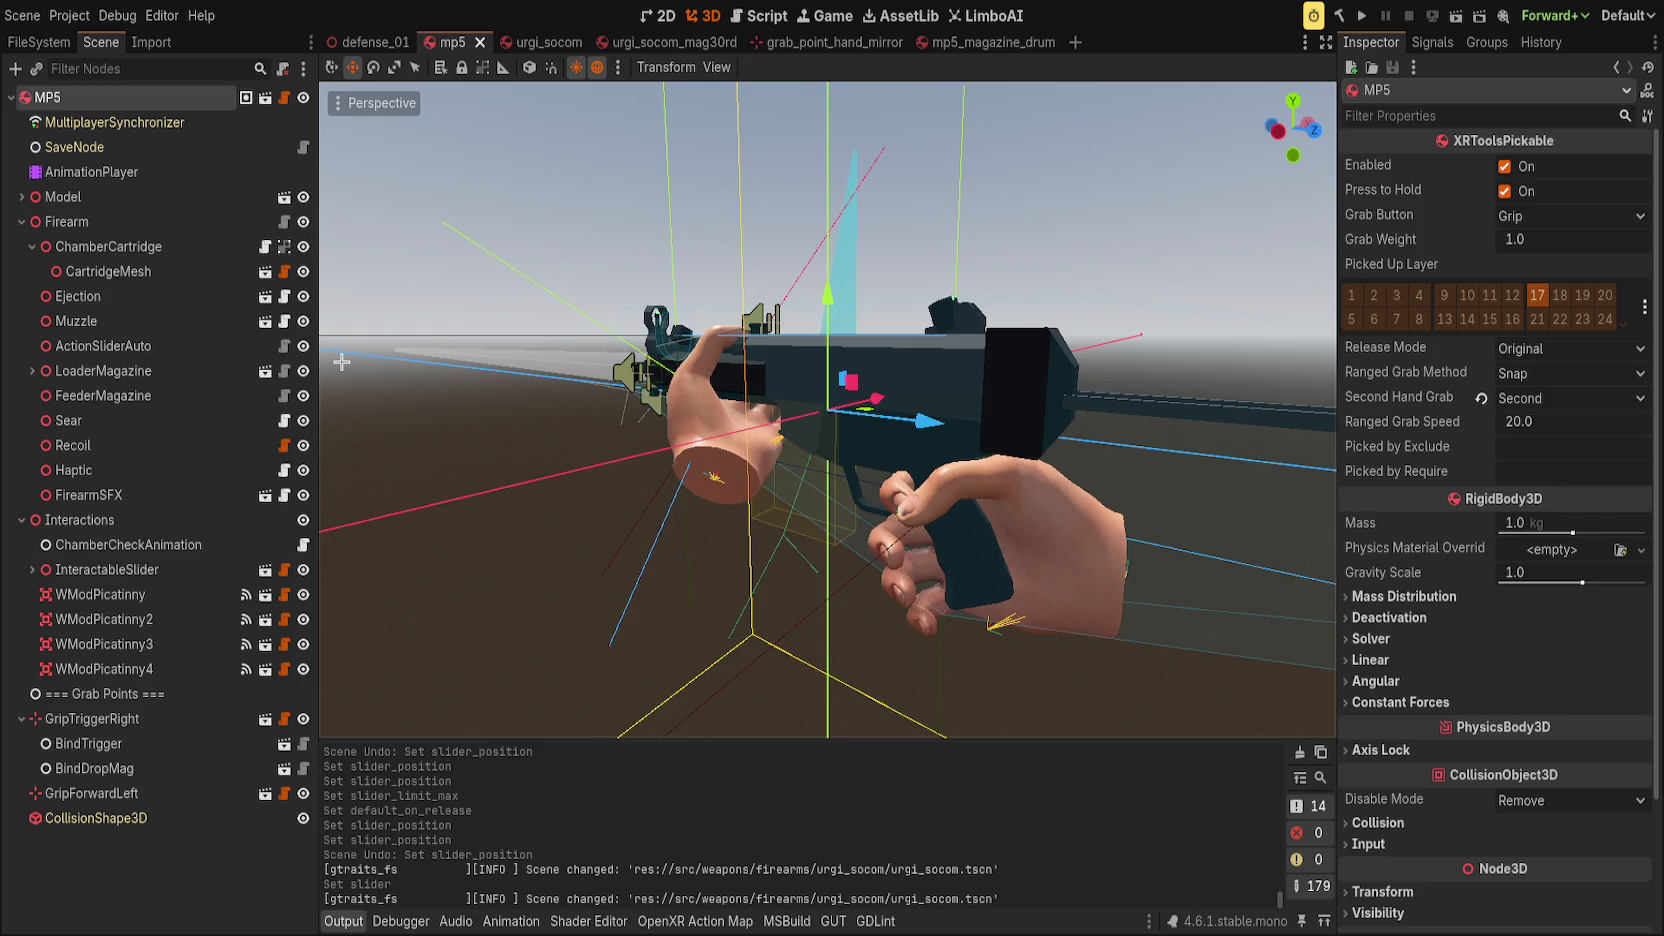
Focus the view on the MP5's InteractableSlider and trial-move it, then undo the move.
left_click(32, 569)
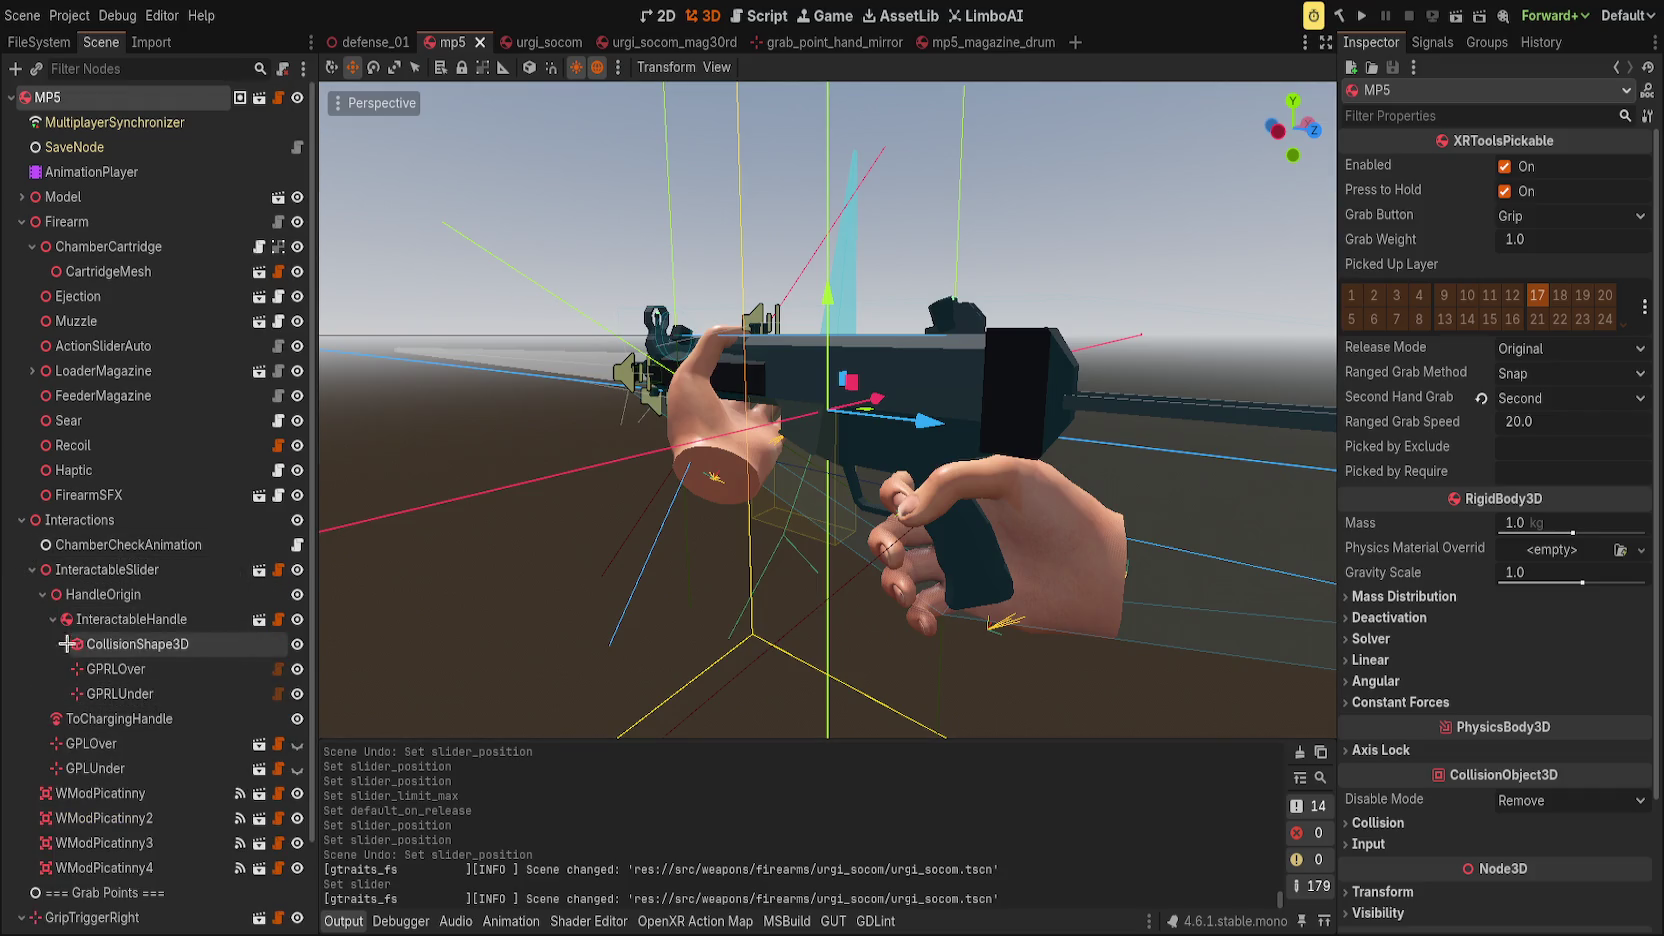
left_click(42, 594)
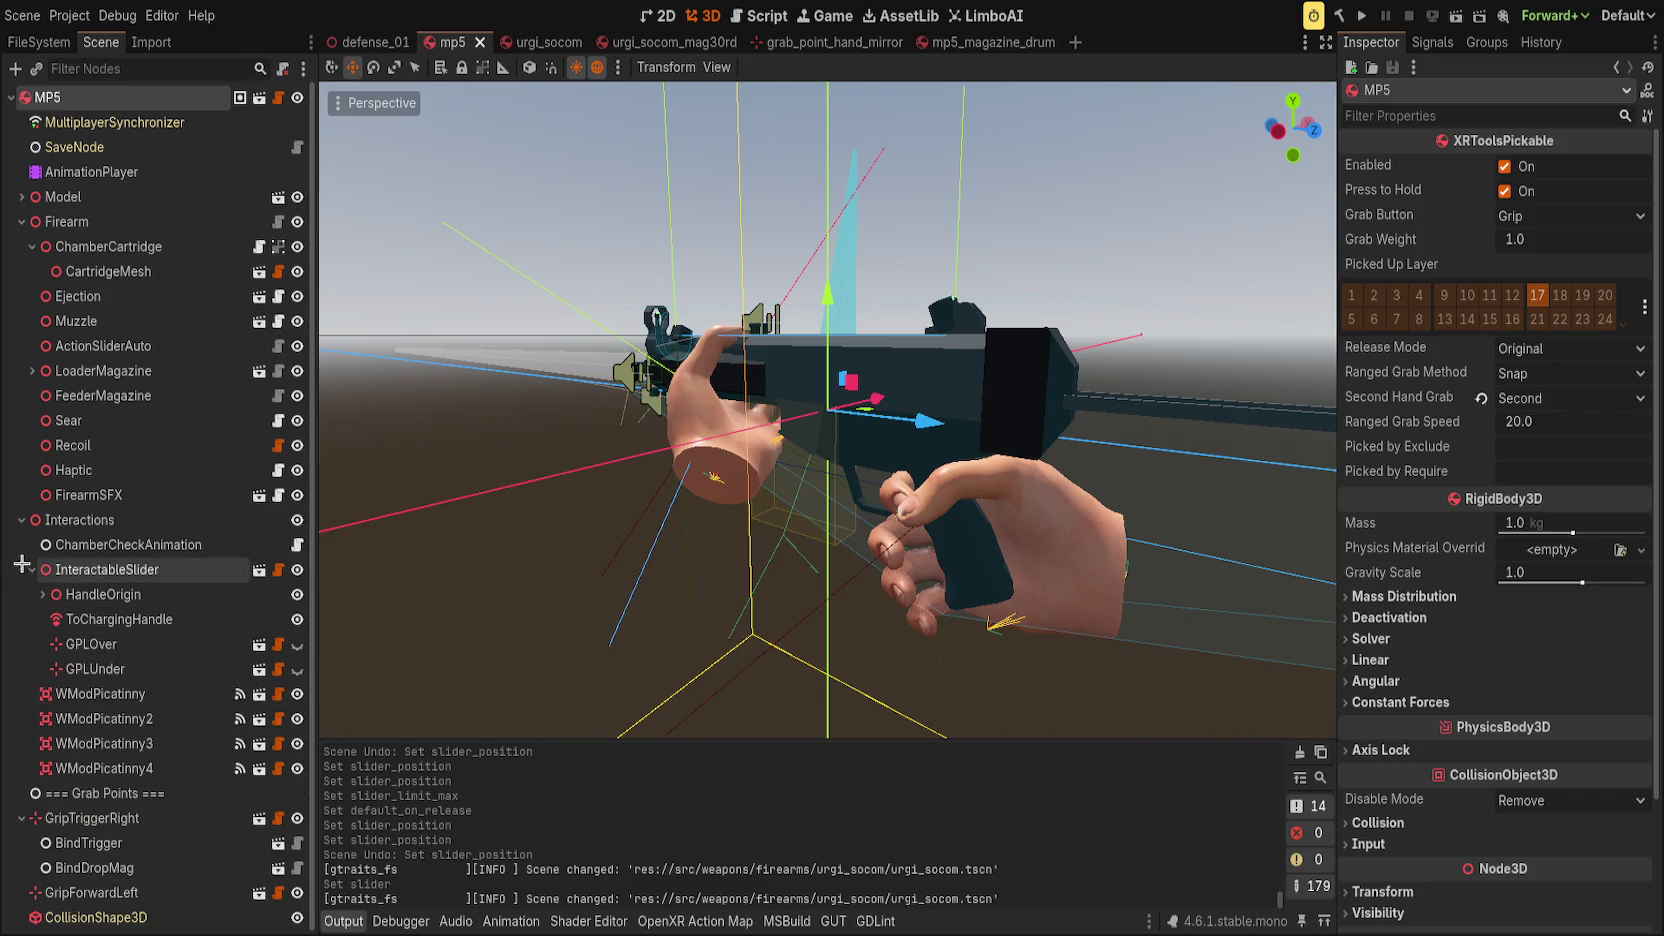
double_click(113, 569)
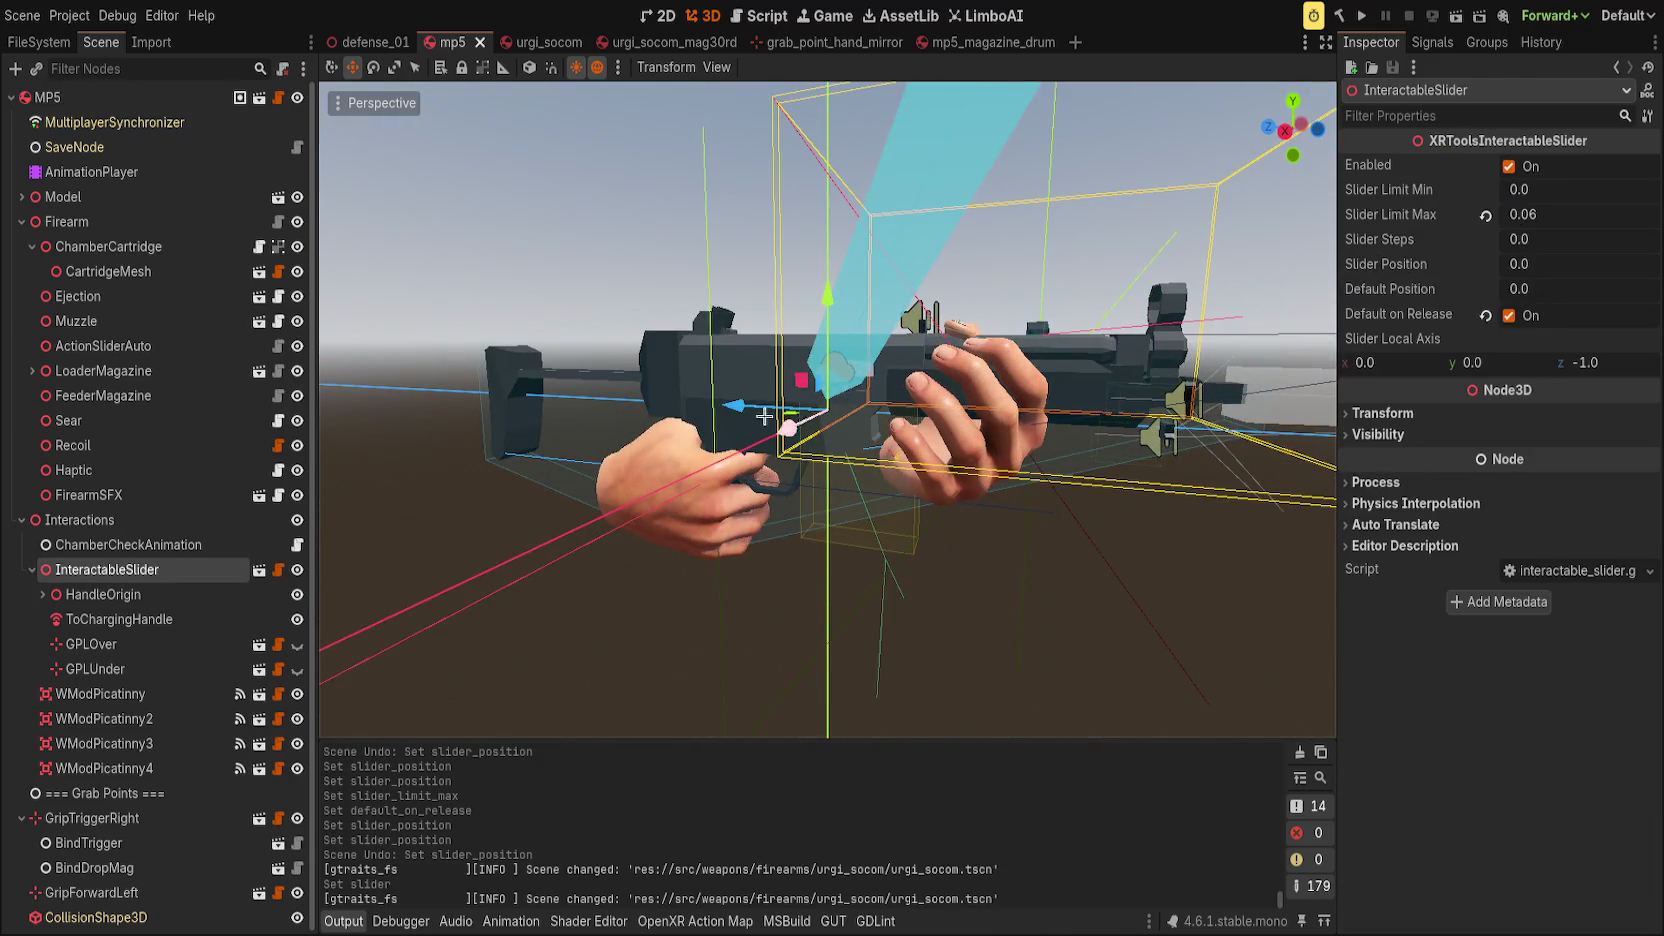
left_click_drag(764, 416, 732, 420)
key("ctrl+z")
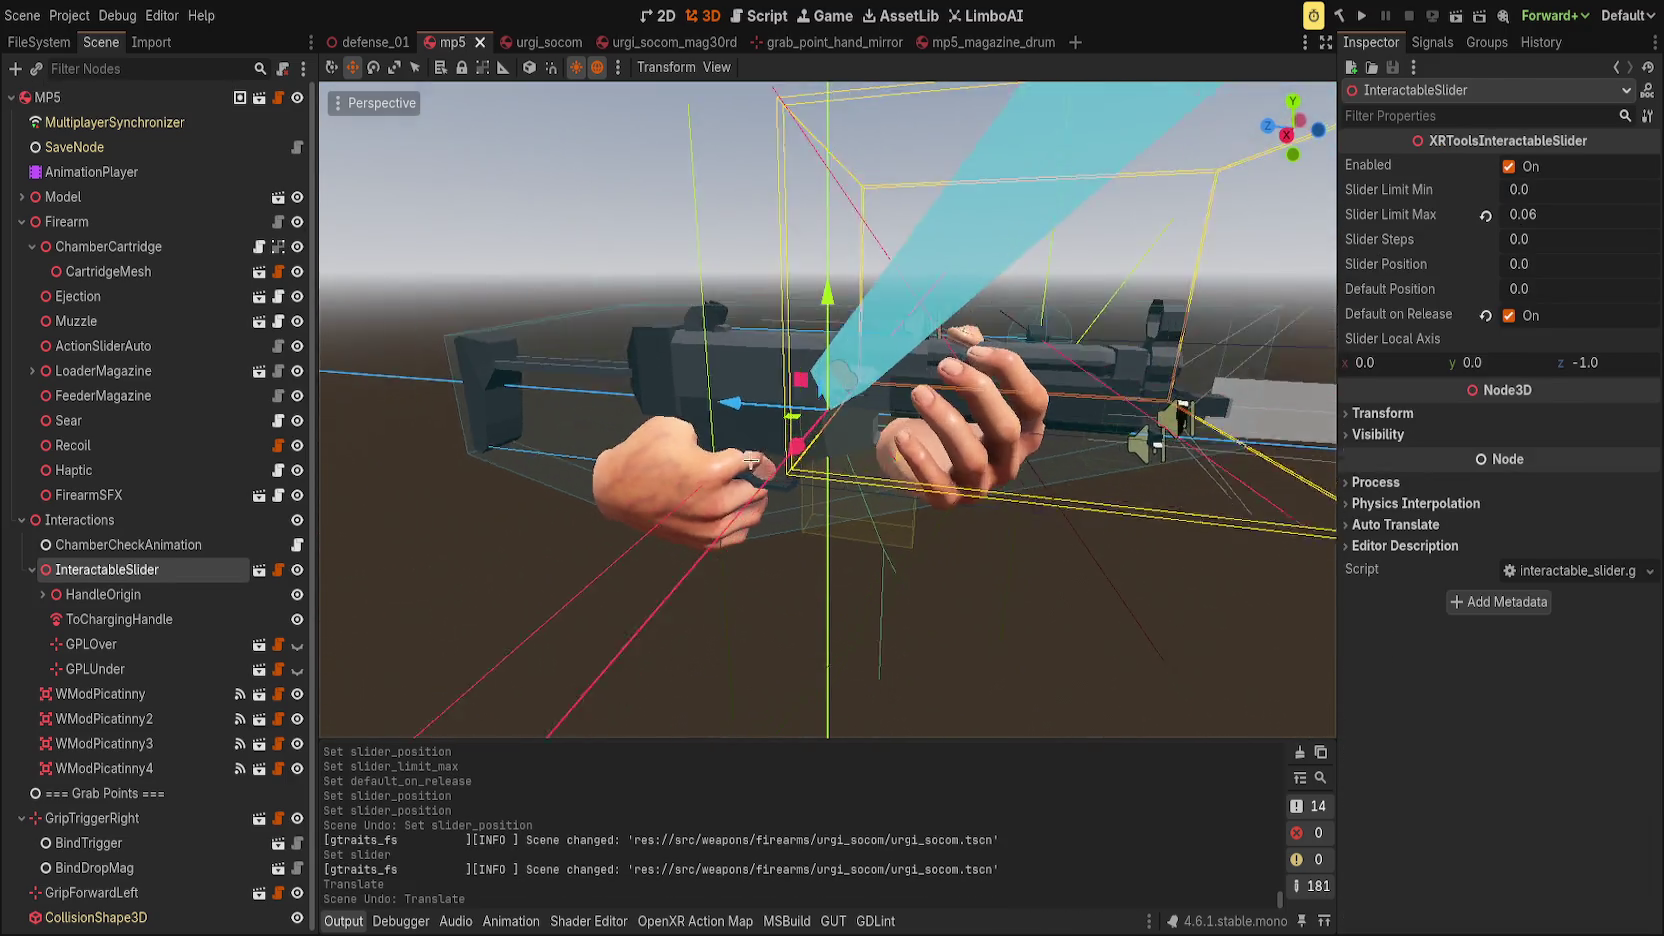
scroll(752, 462, "up", 5)
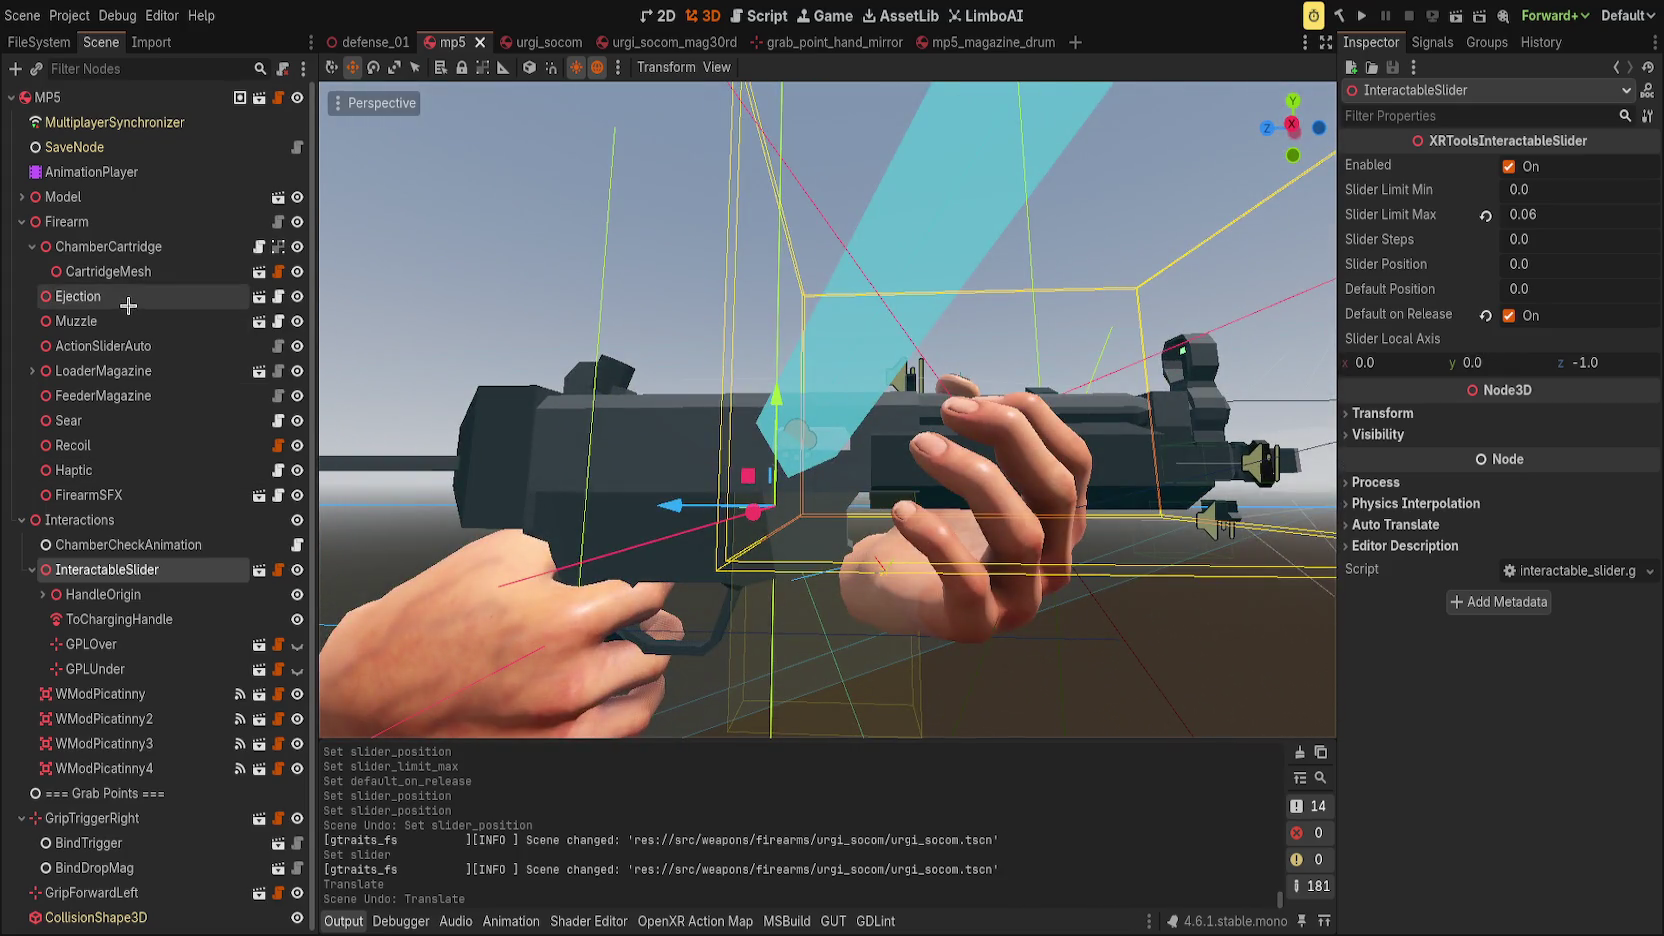
Inspect the MP5's ActionSliderAuto, then ChamberCheckAnimation settings.
left_click(130, 342)
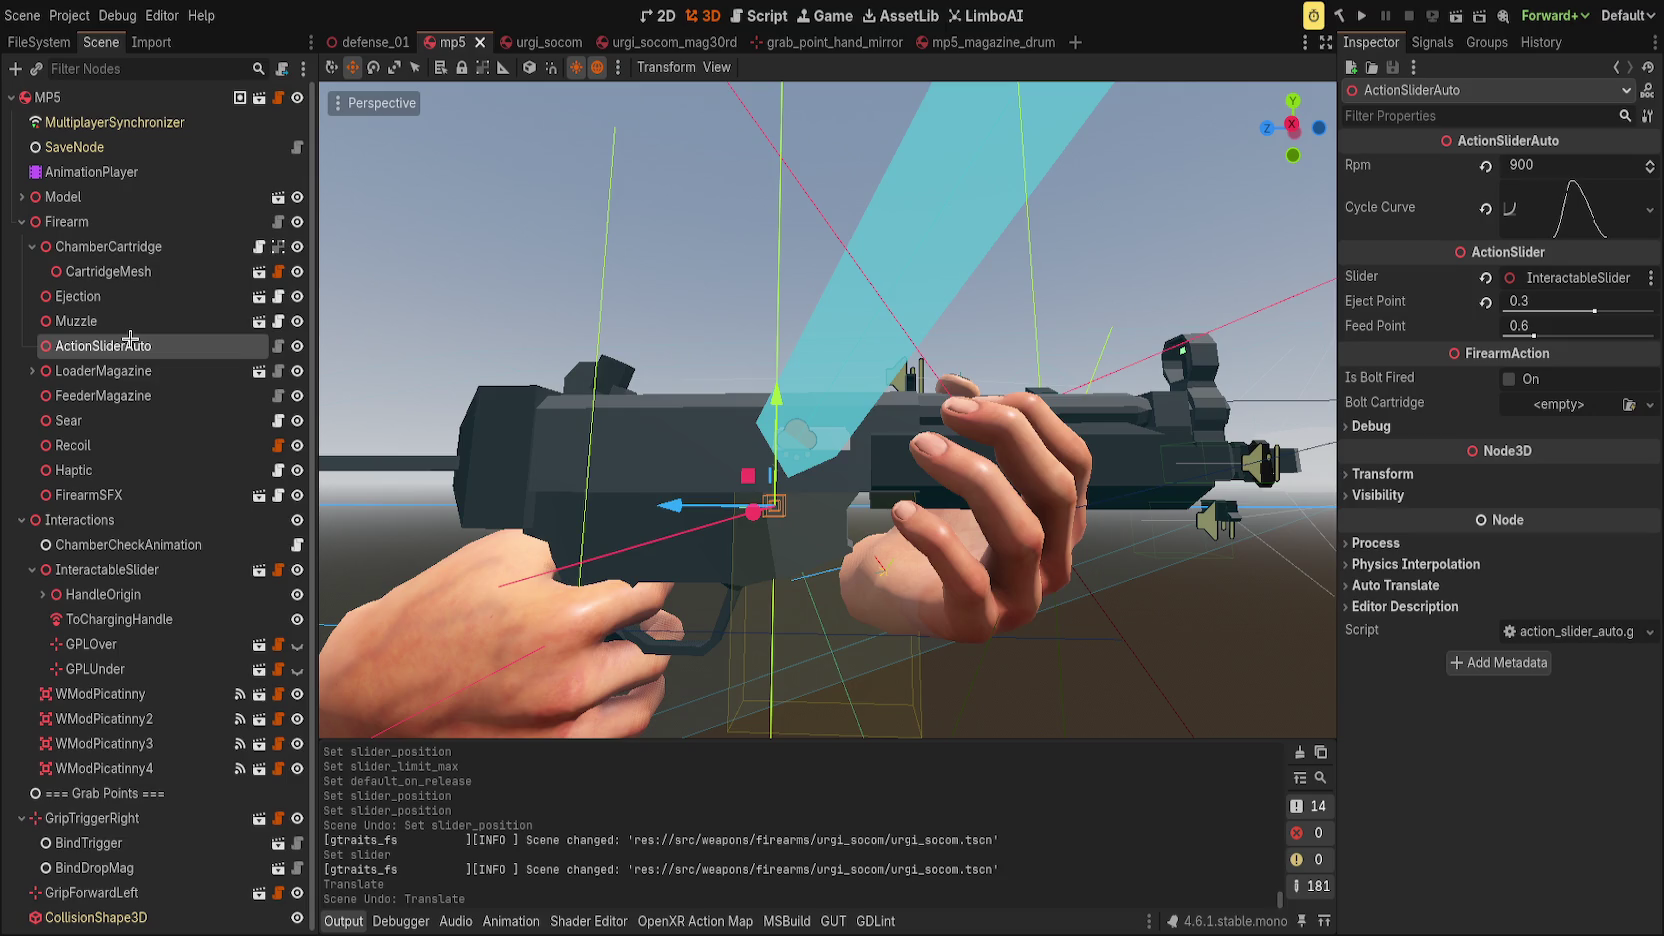
left_click(31, 247)
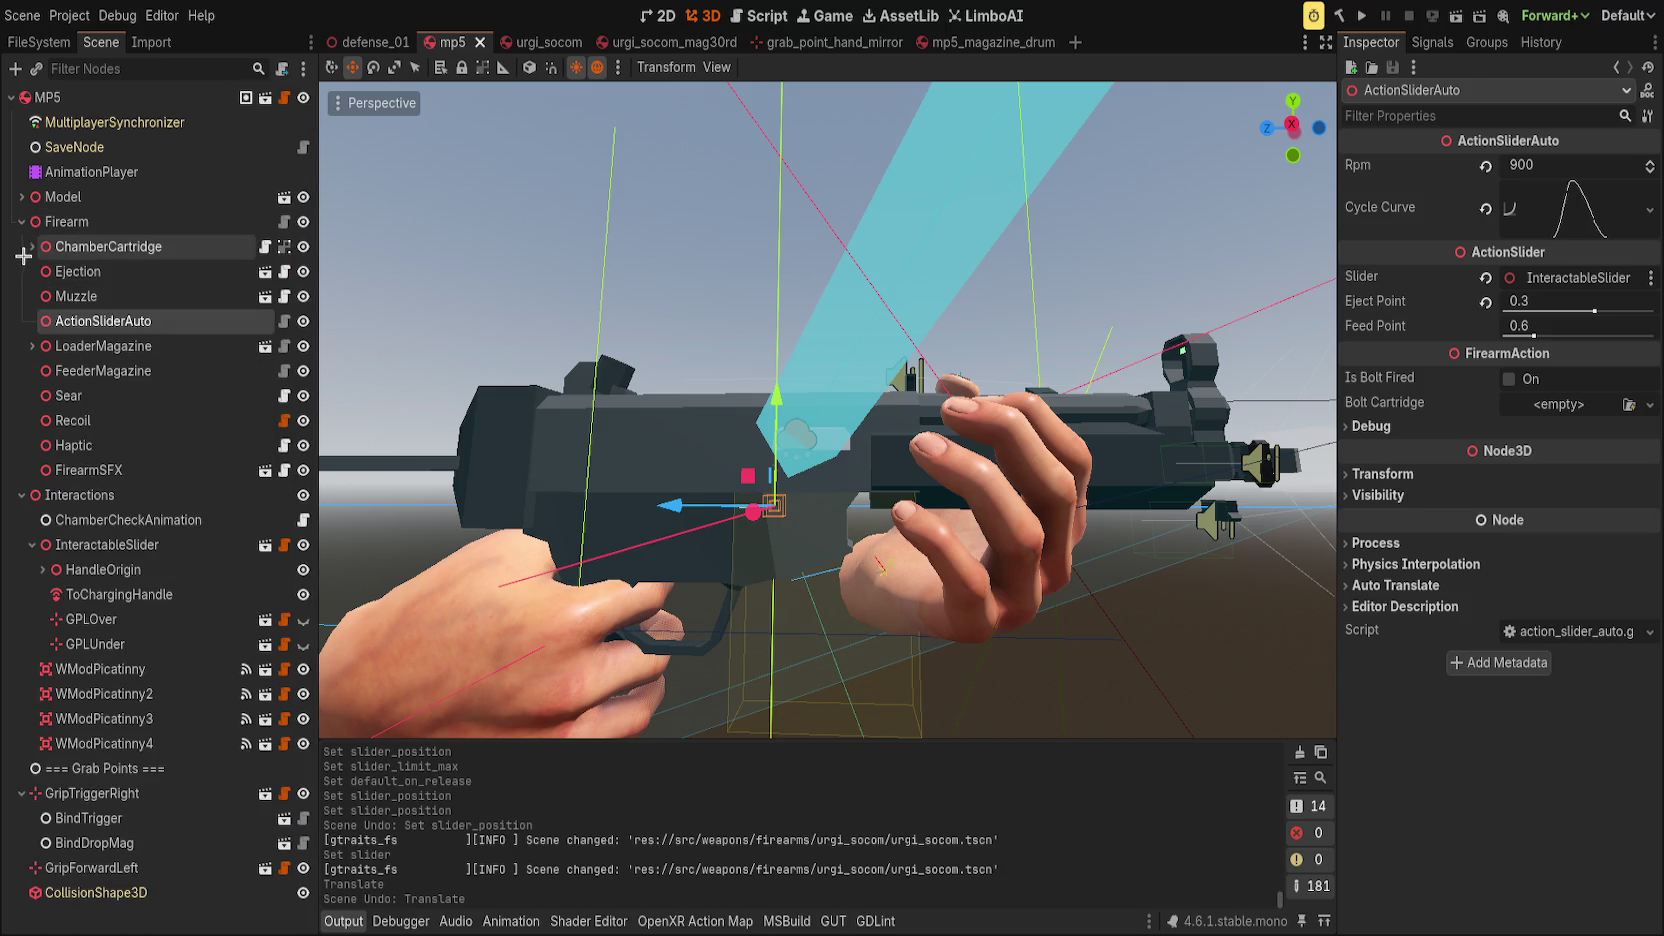
left_click(89, 517)
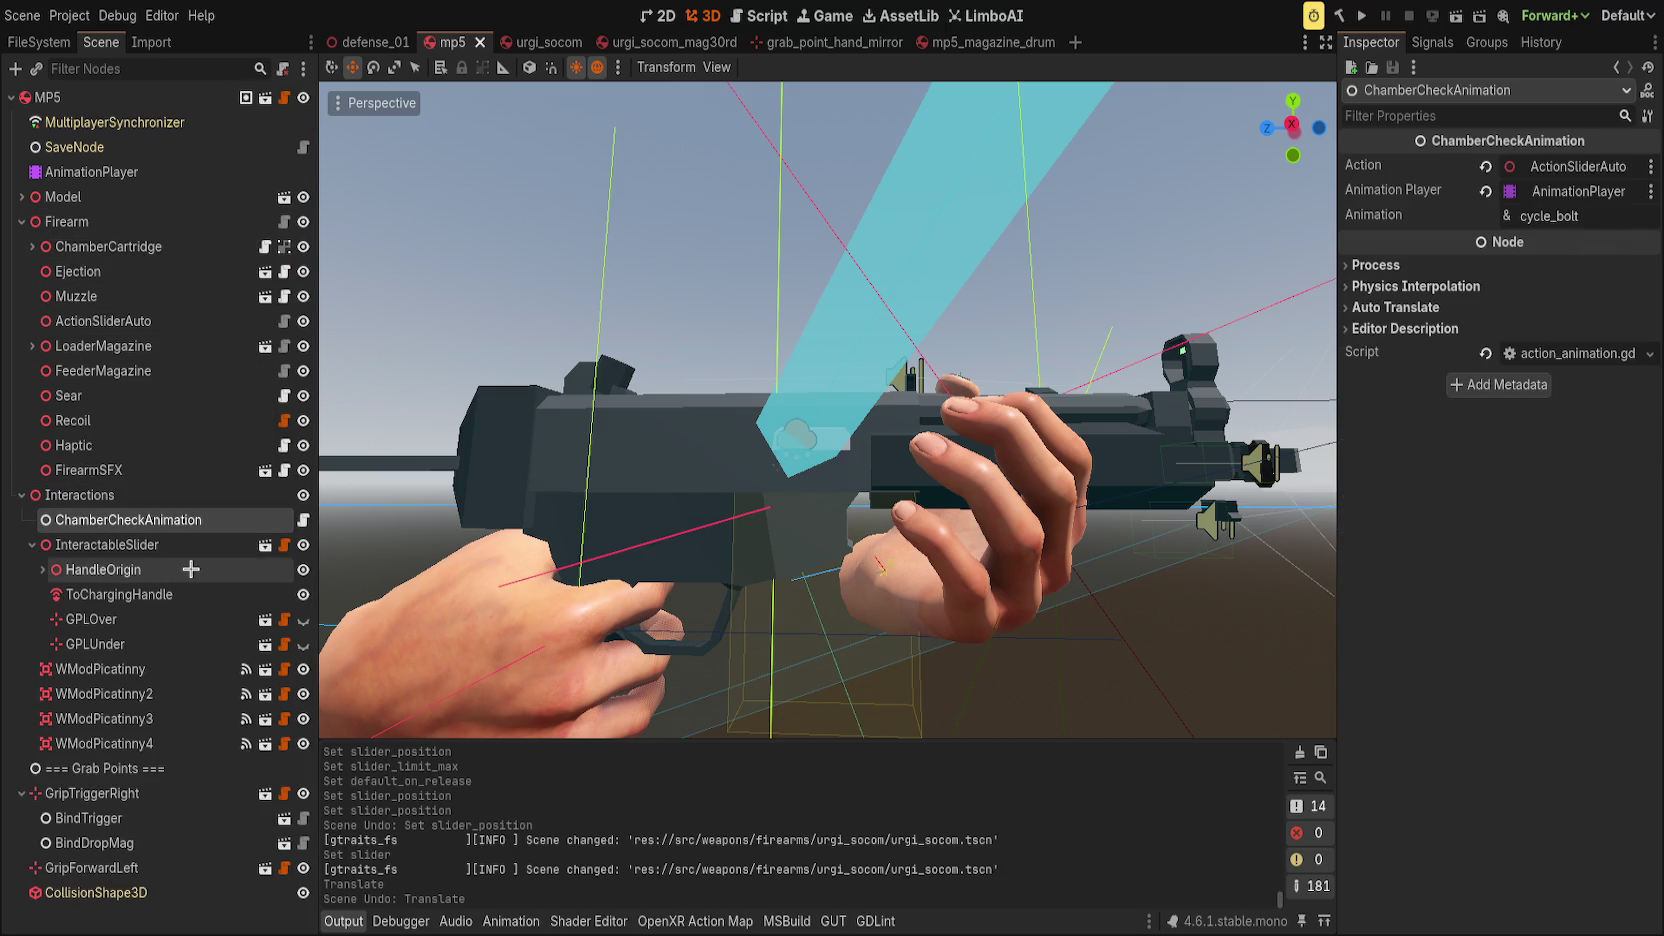
Play the MP5's cycle_bolt animation several times, then collapse the Animation timeline.
left_click(100, 172)
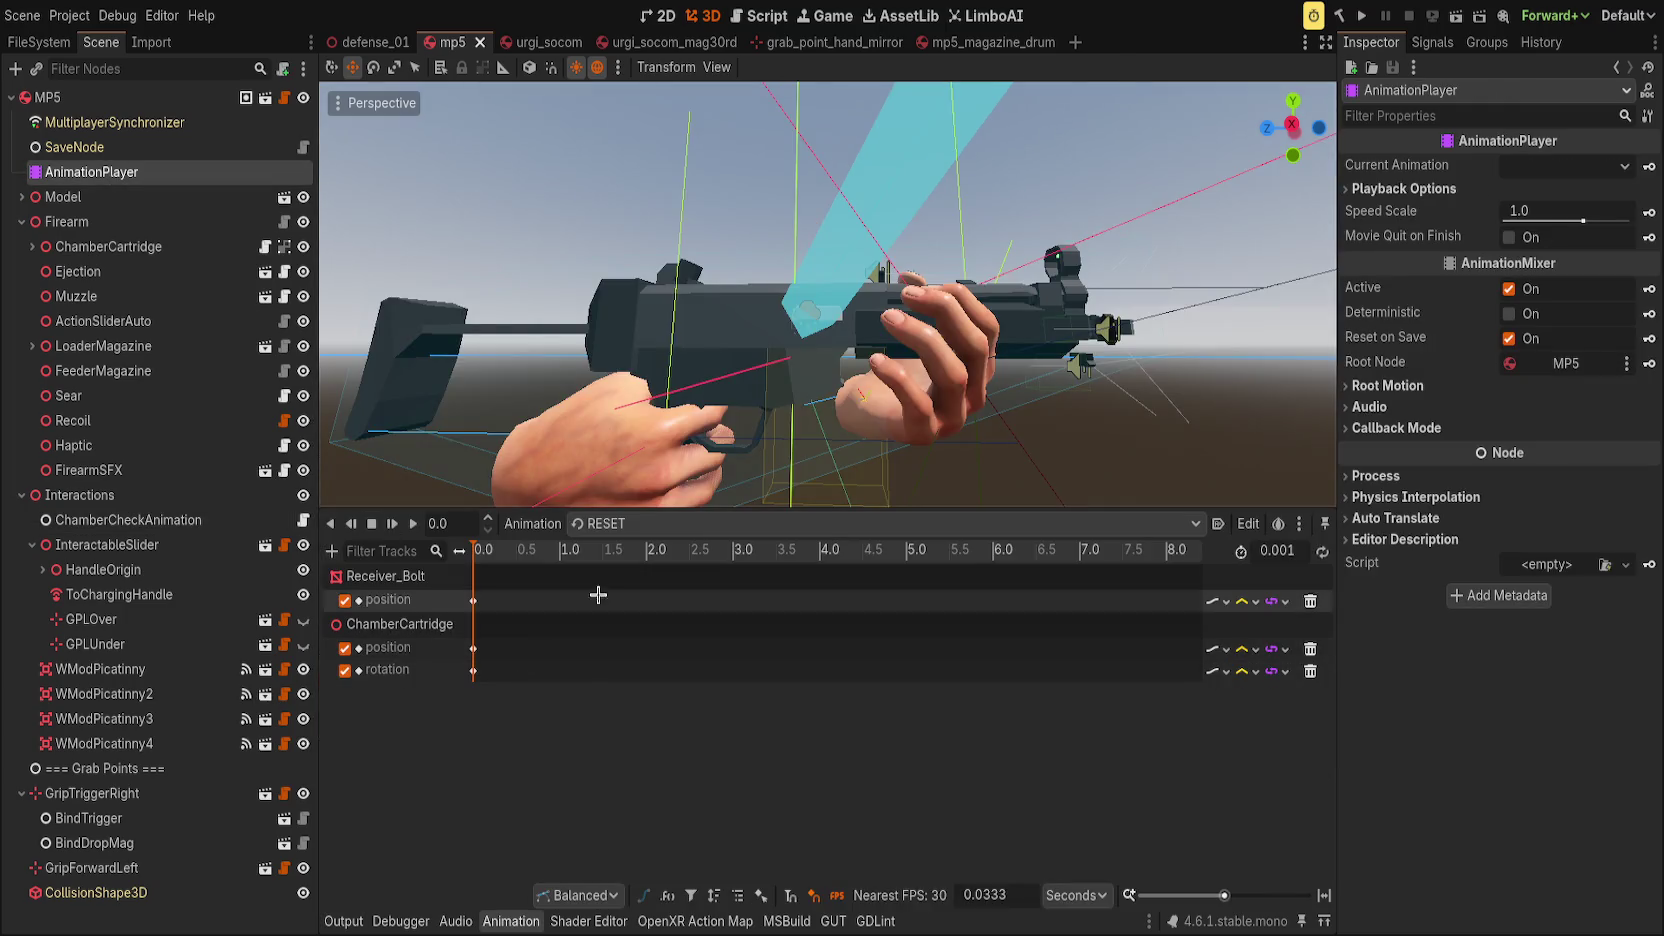
left_click(647, 572)
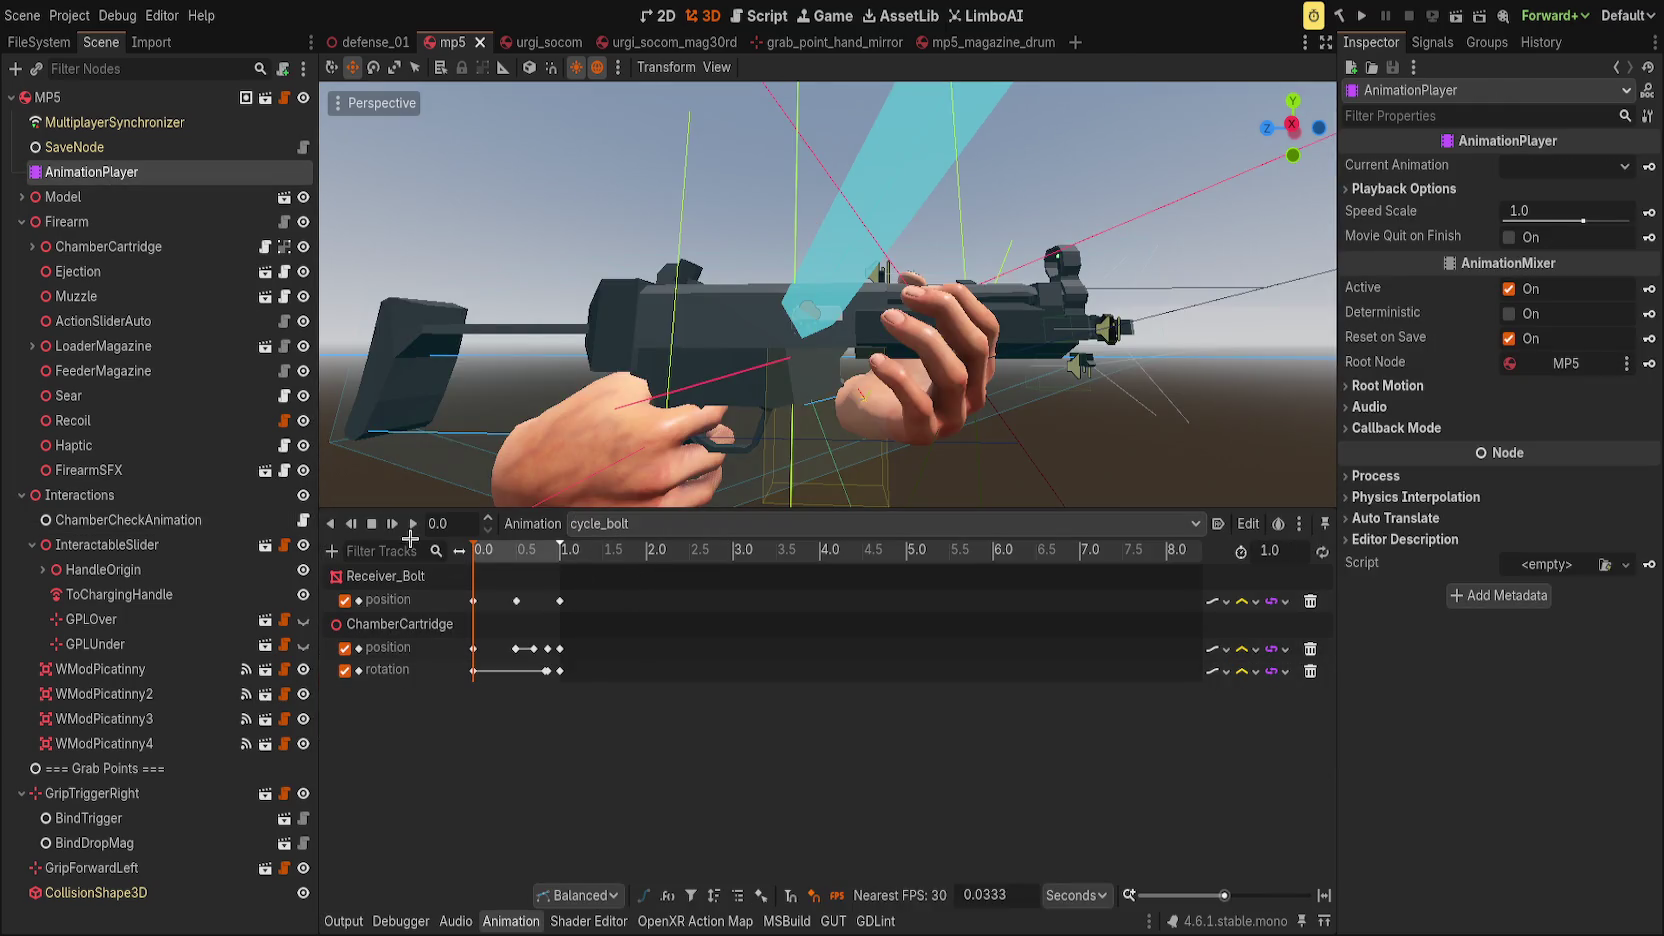
left_click(393, 524)
left_click(393, 524)
left_click(393, 524)
left_click_drag(619, 509, 641, 695)
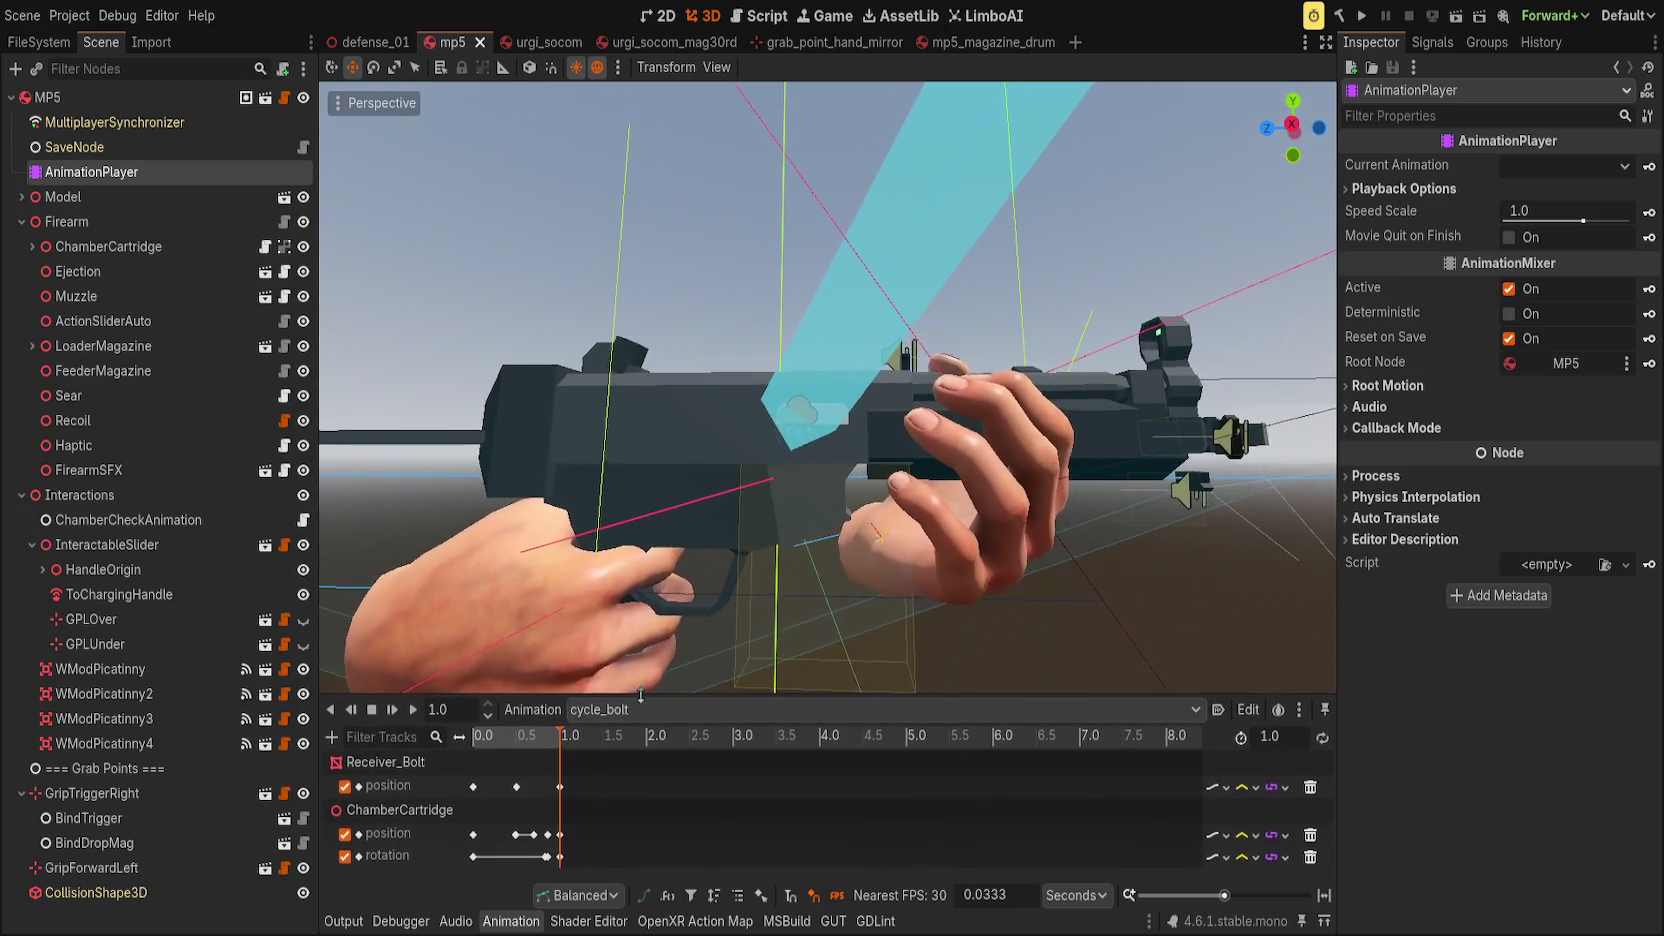
left_click(510, 921)
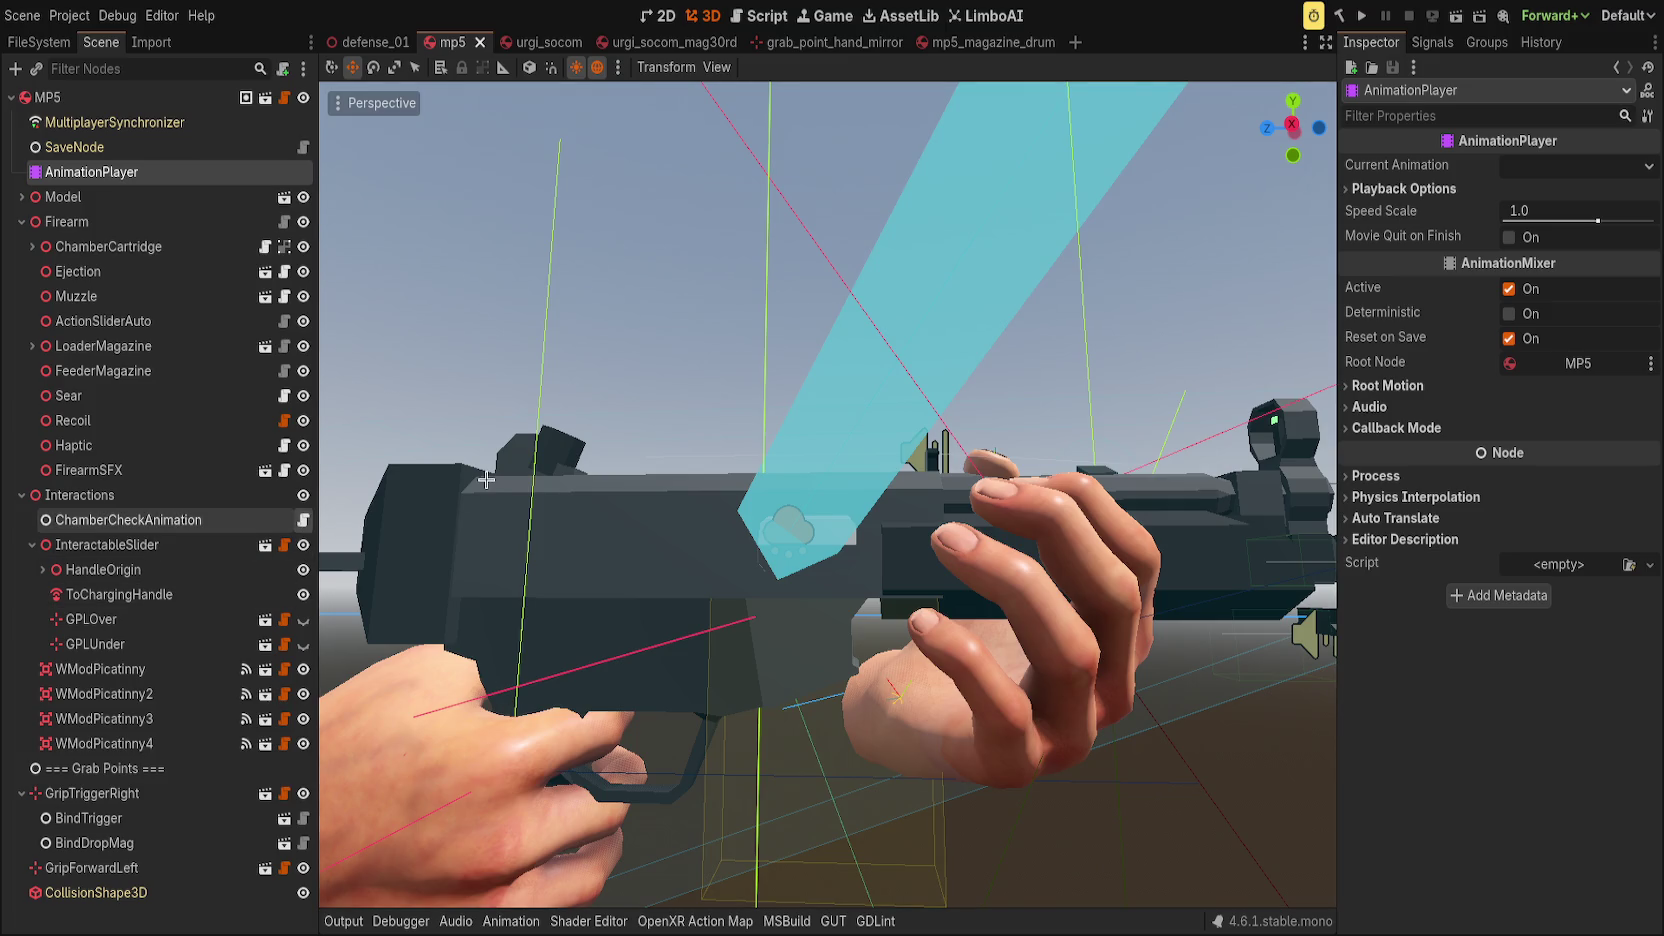
Switch to the Script workspace and read the InteractableSlider script.
key("ctrl+F3")
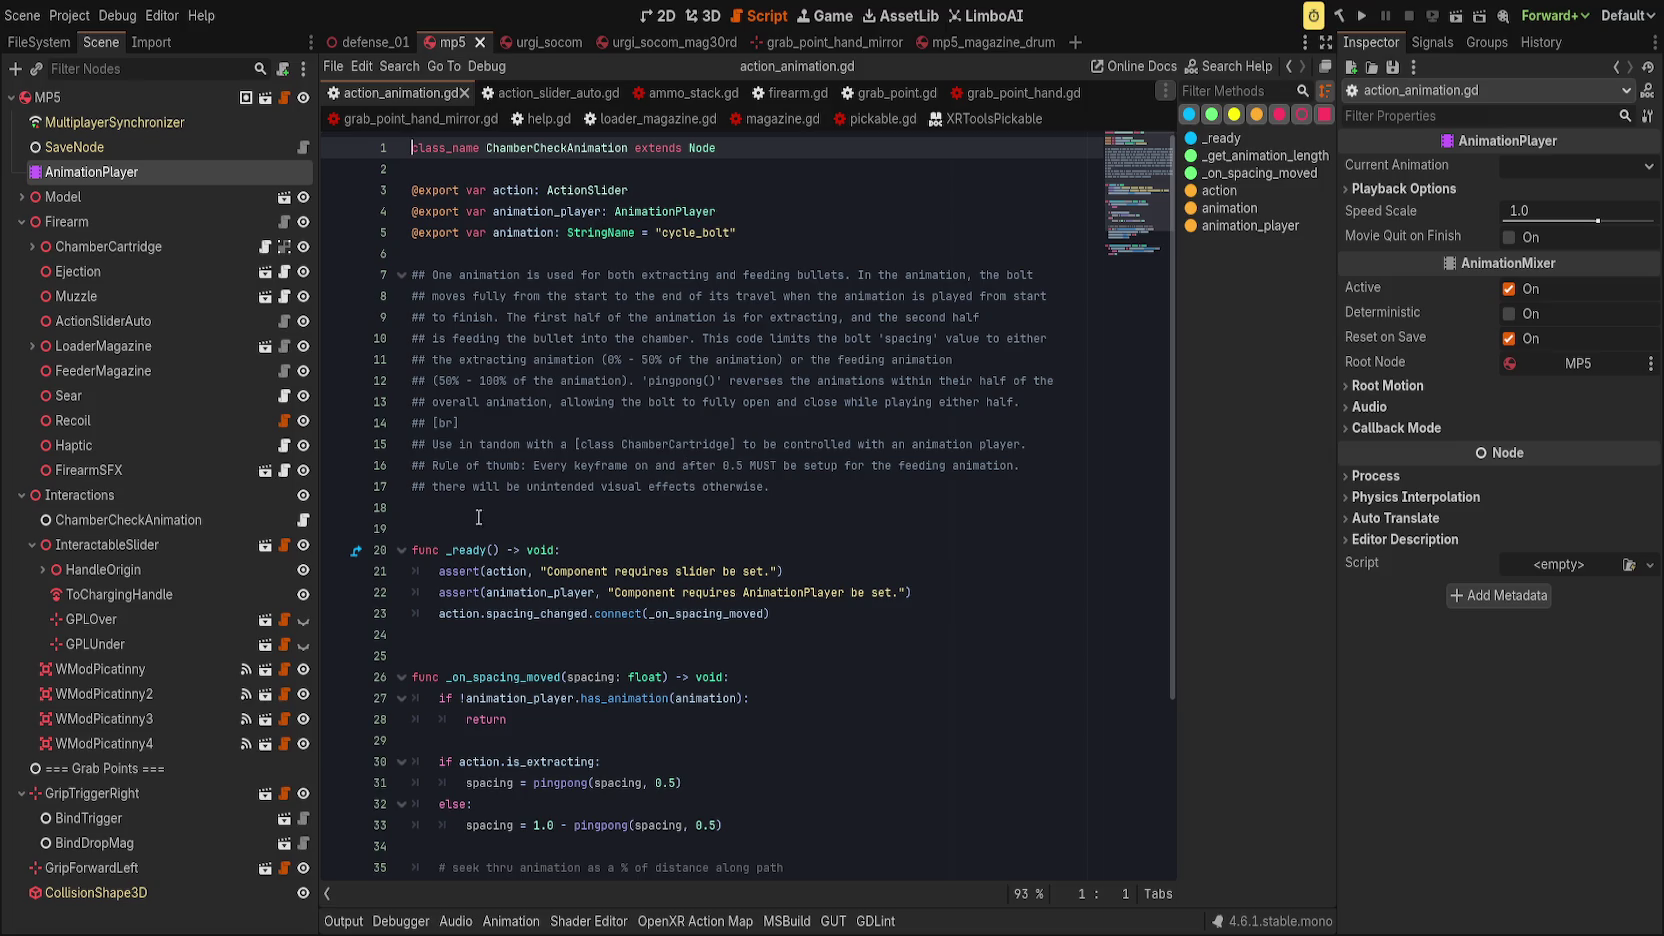
left_click(107, 544)
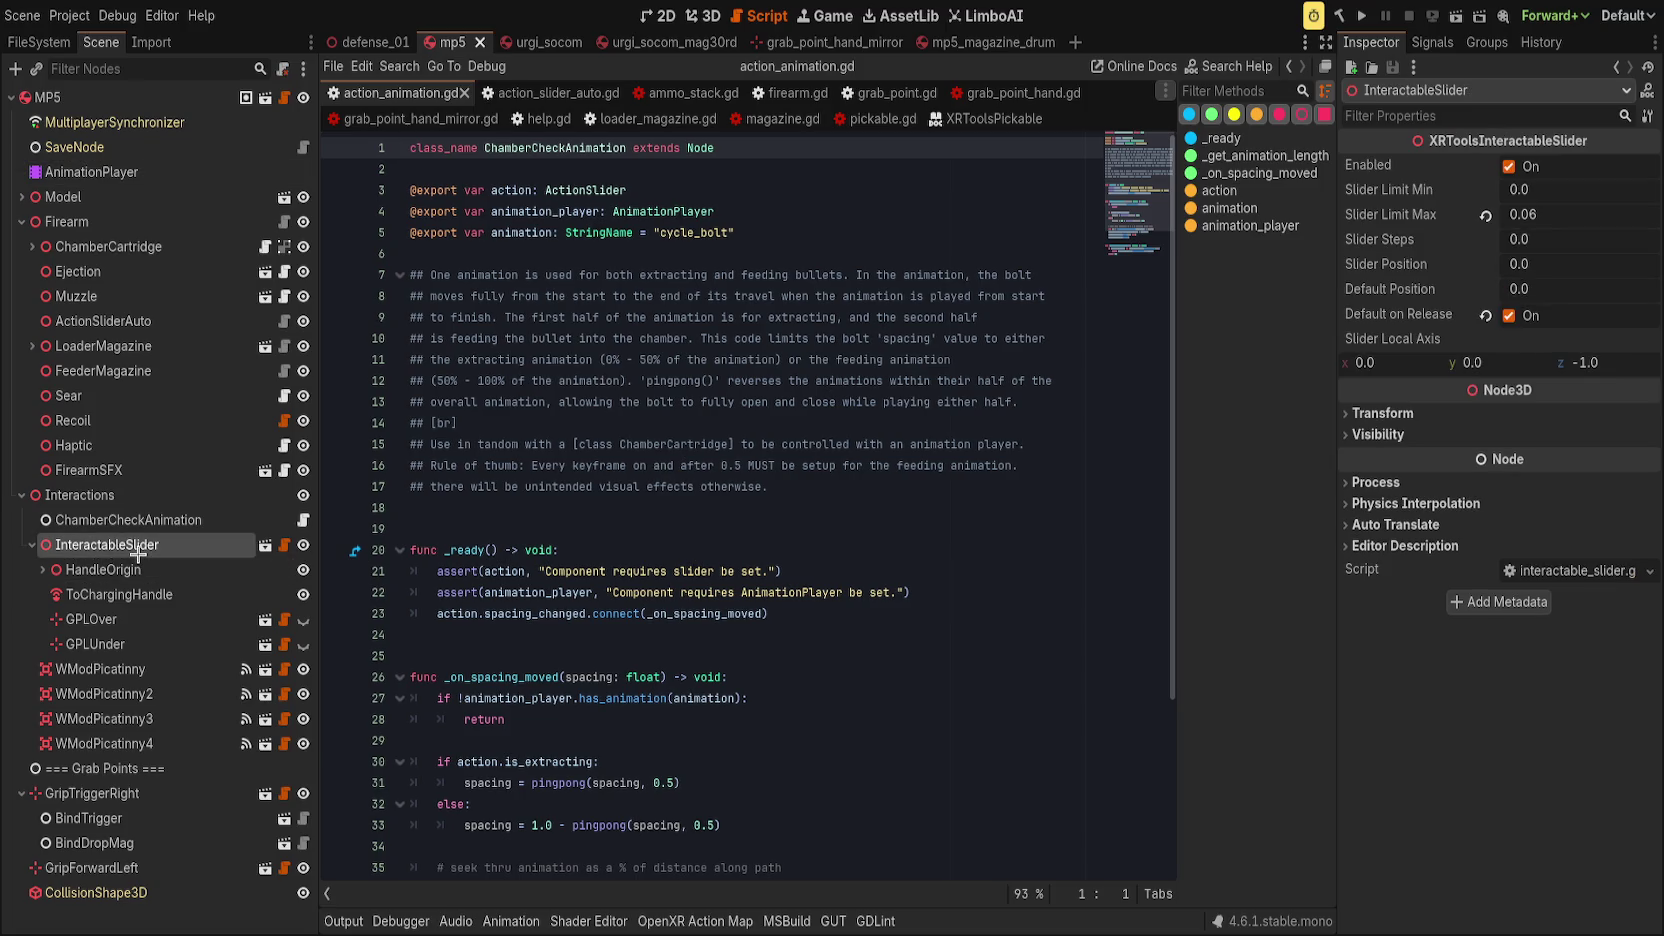
left_click(758, 503)
scroll(711, 542, "down", 4)
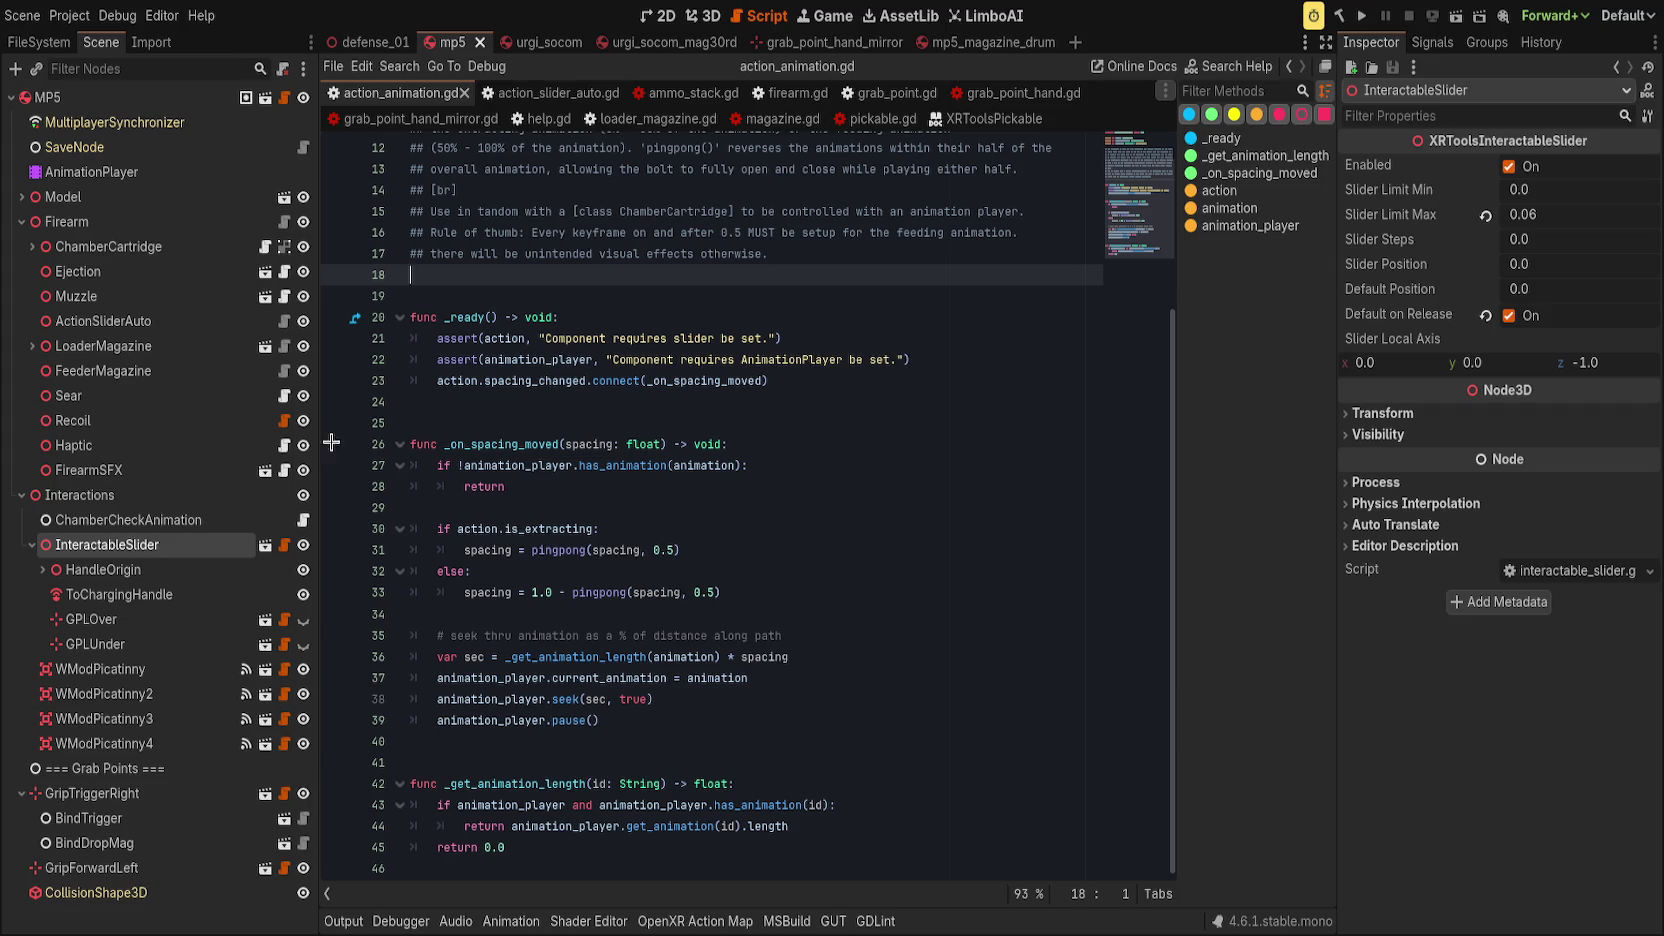
Read the ActionSliderAuto script and follow its ActionSlider parent to action_slider.gd.
left_click(103, 321)
left_click(284, 321)
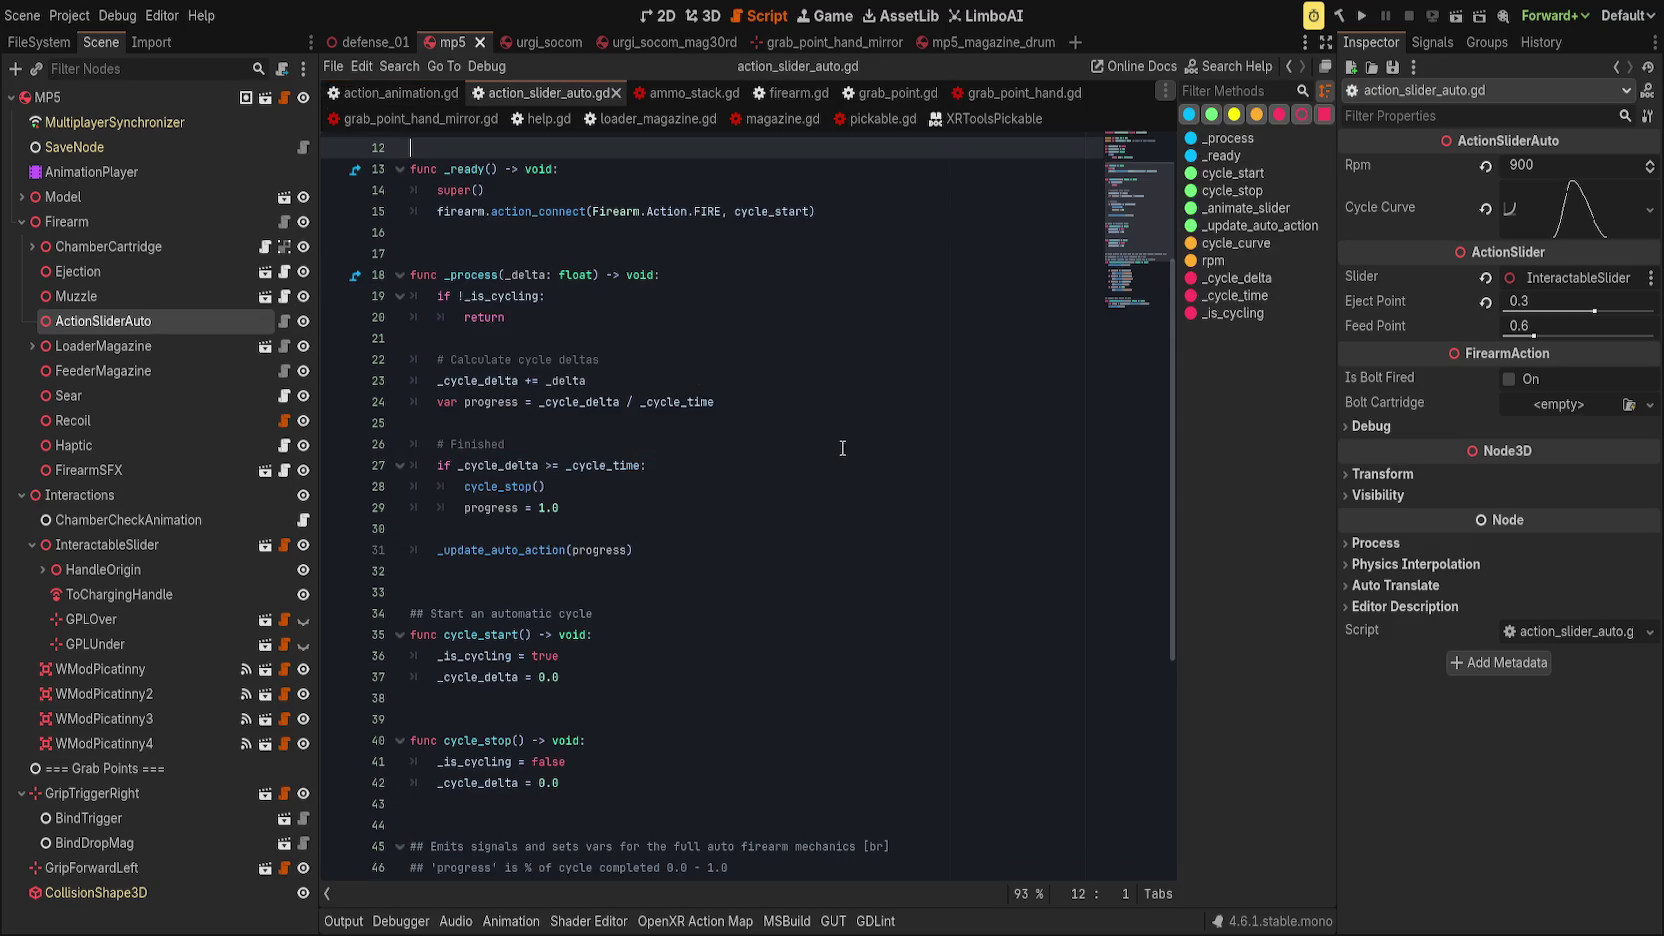
scroll(840, 549, "down", 6)
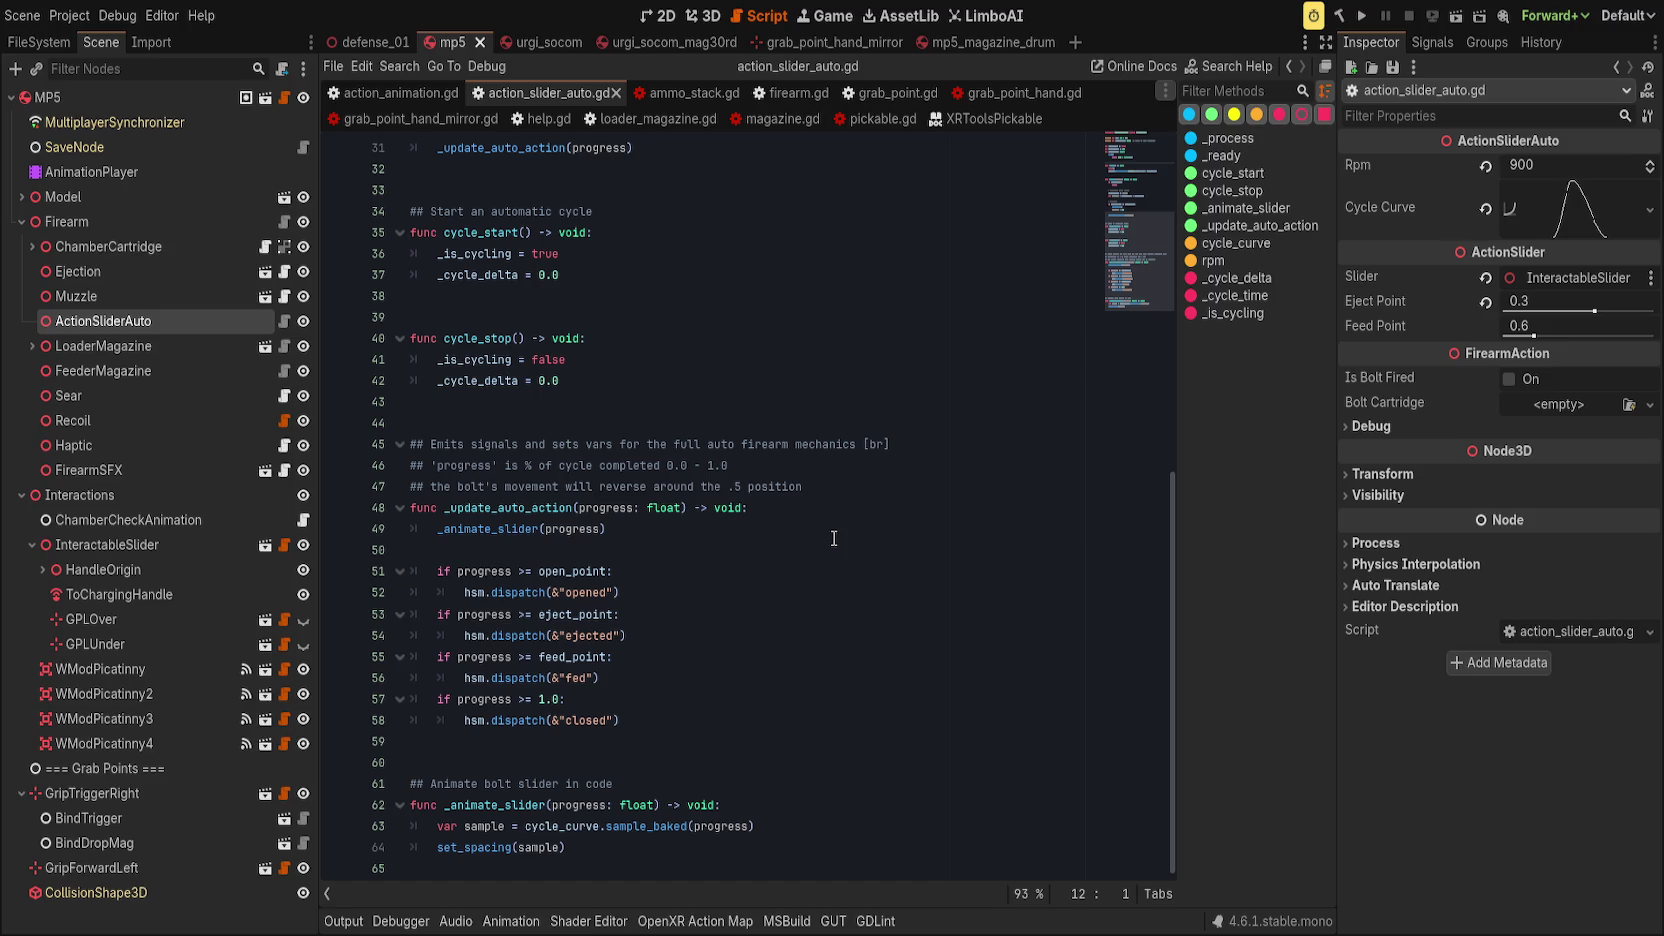
scroll(839, 510, "up", 10)
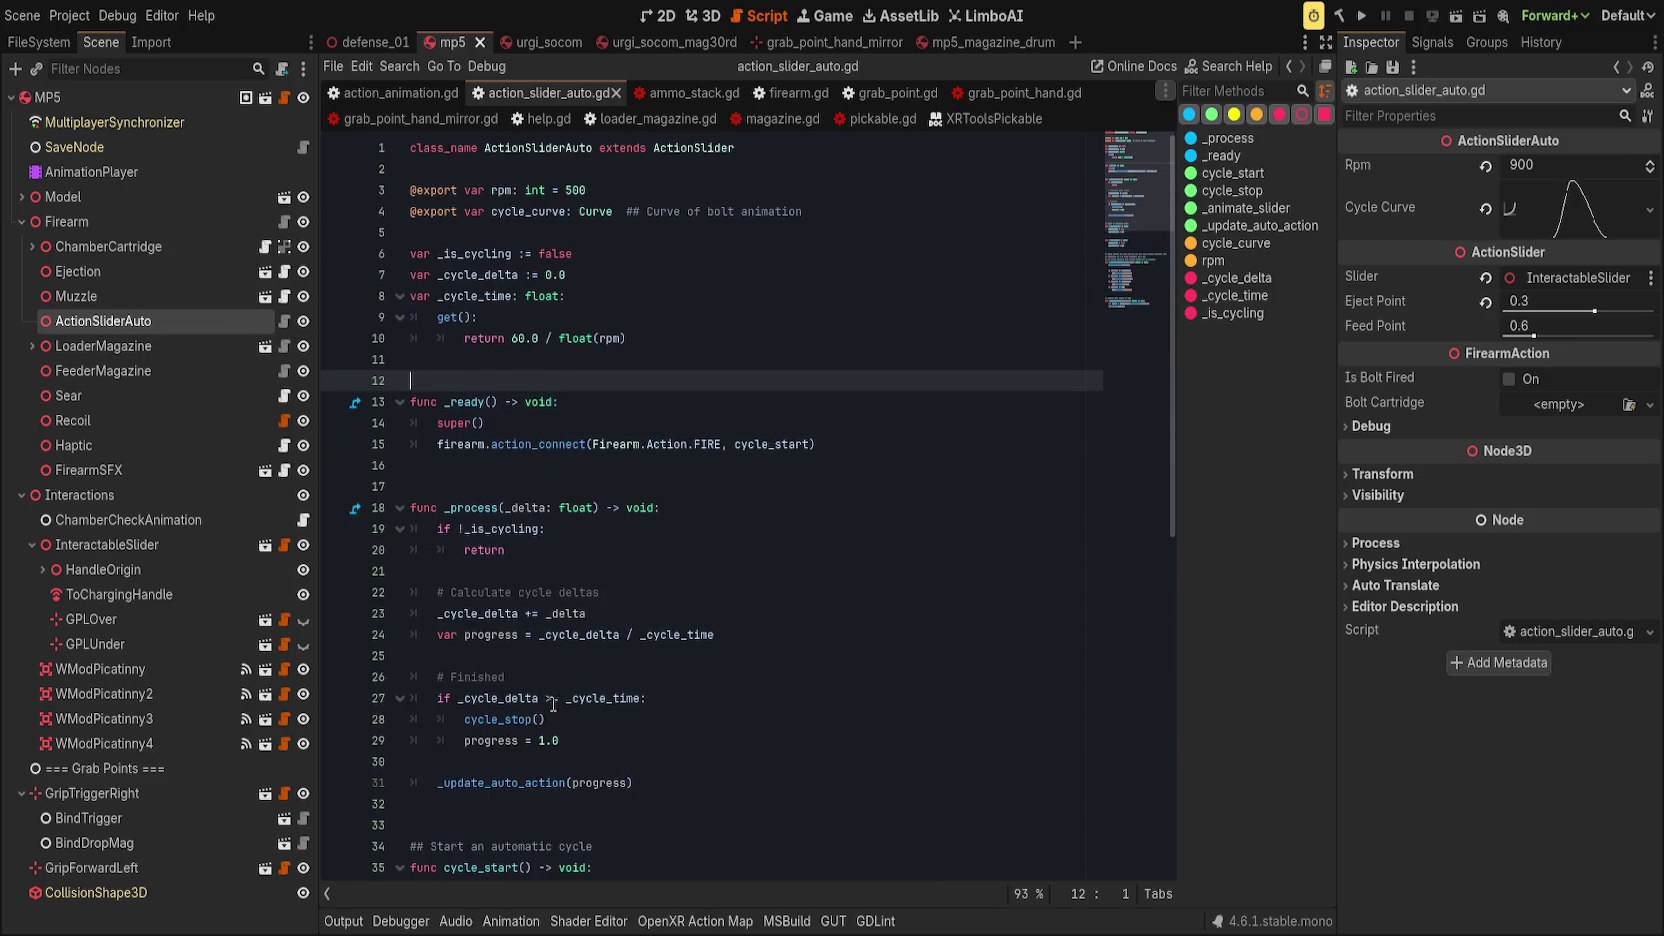
left_click(708, 152)
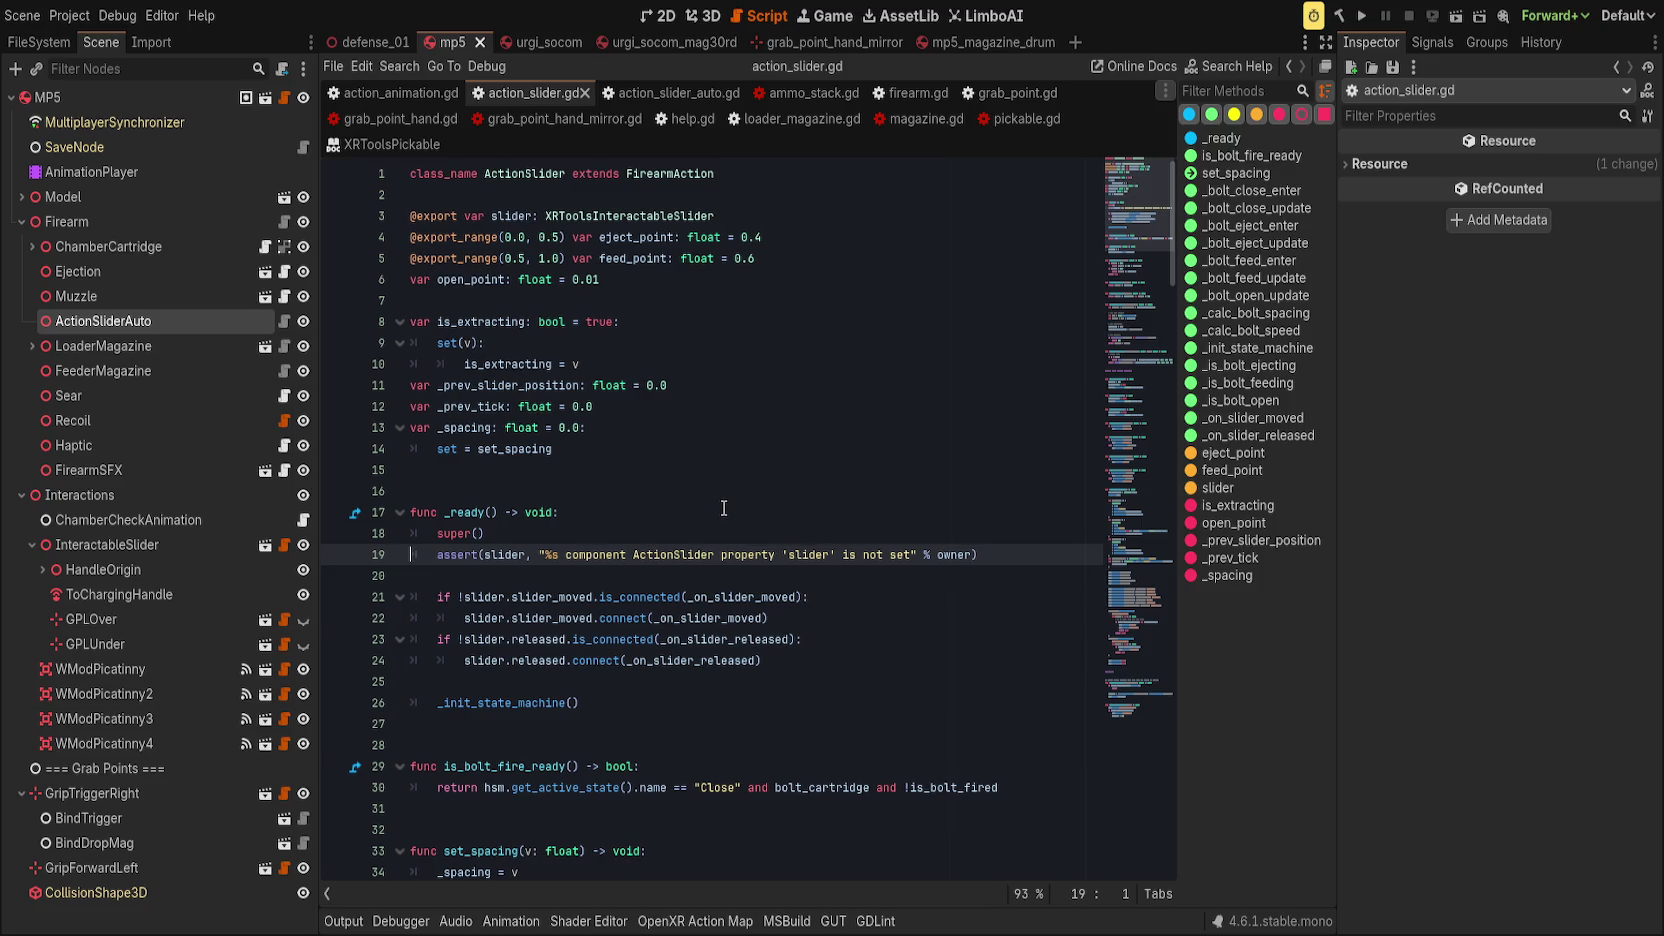
Inspect the set_spacing function and the _spacing variable in action_slider.gd.
scroll(724, 508, "down", 6)
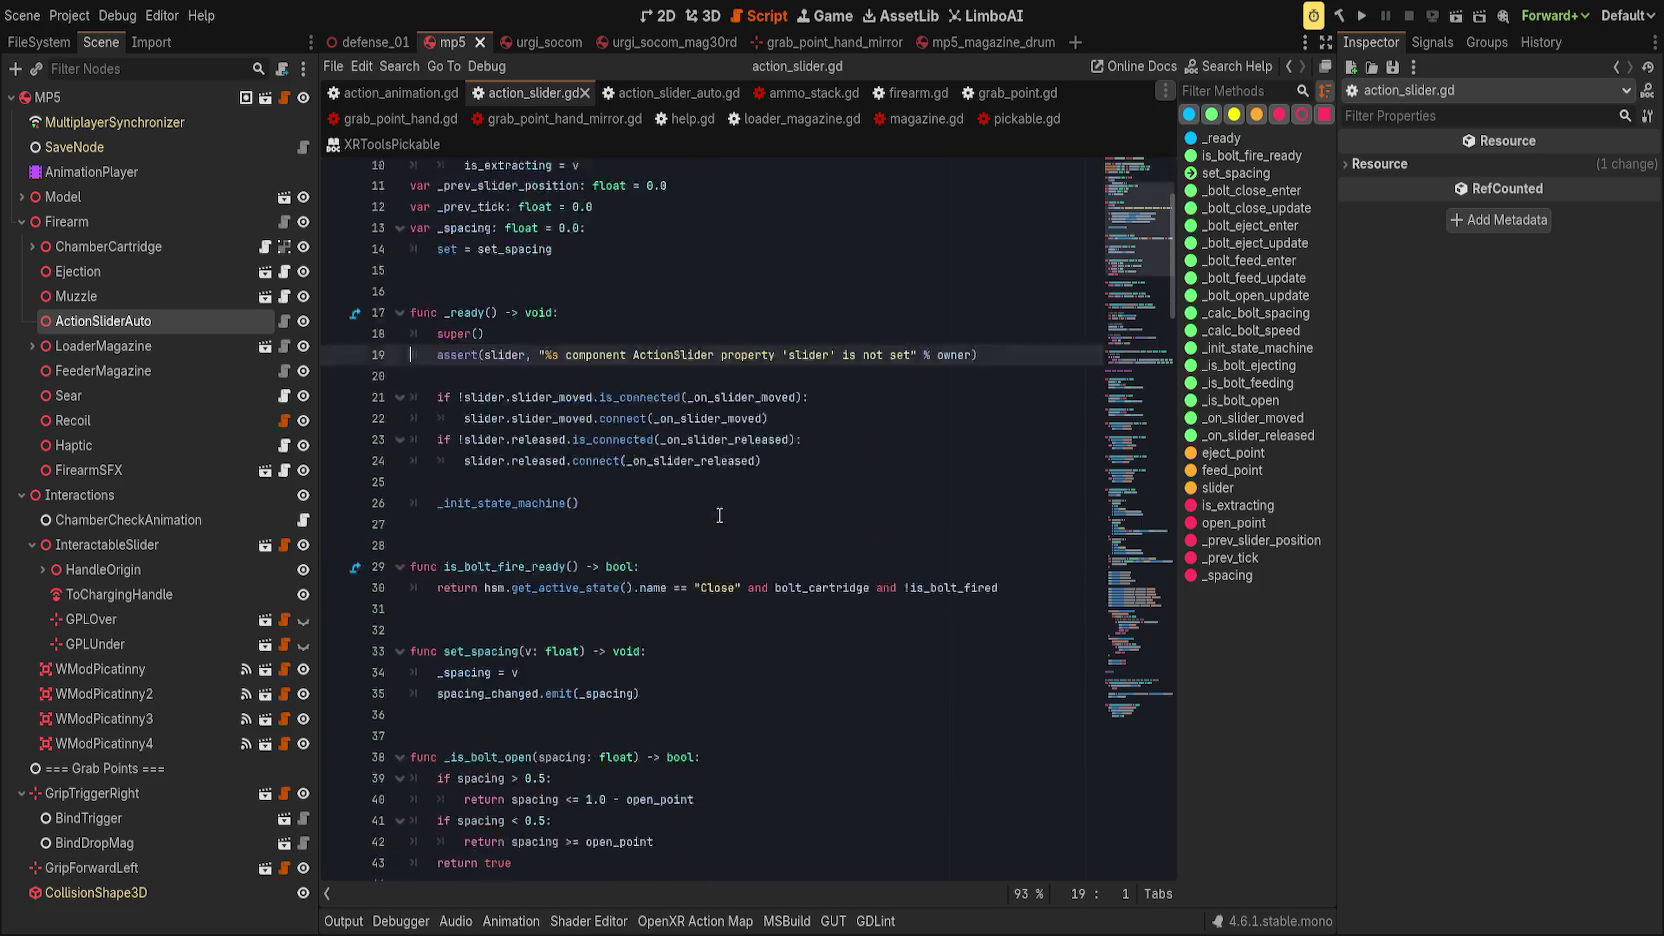
left_click(709, 513)
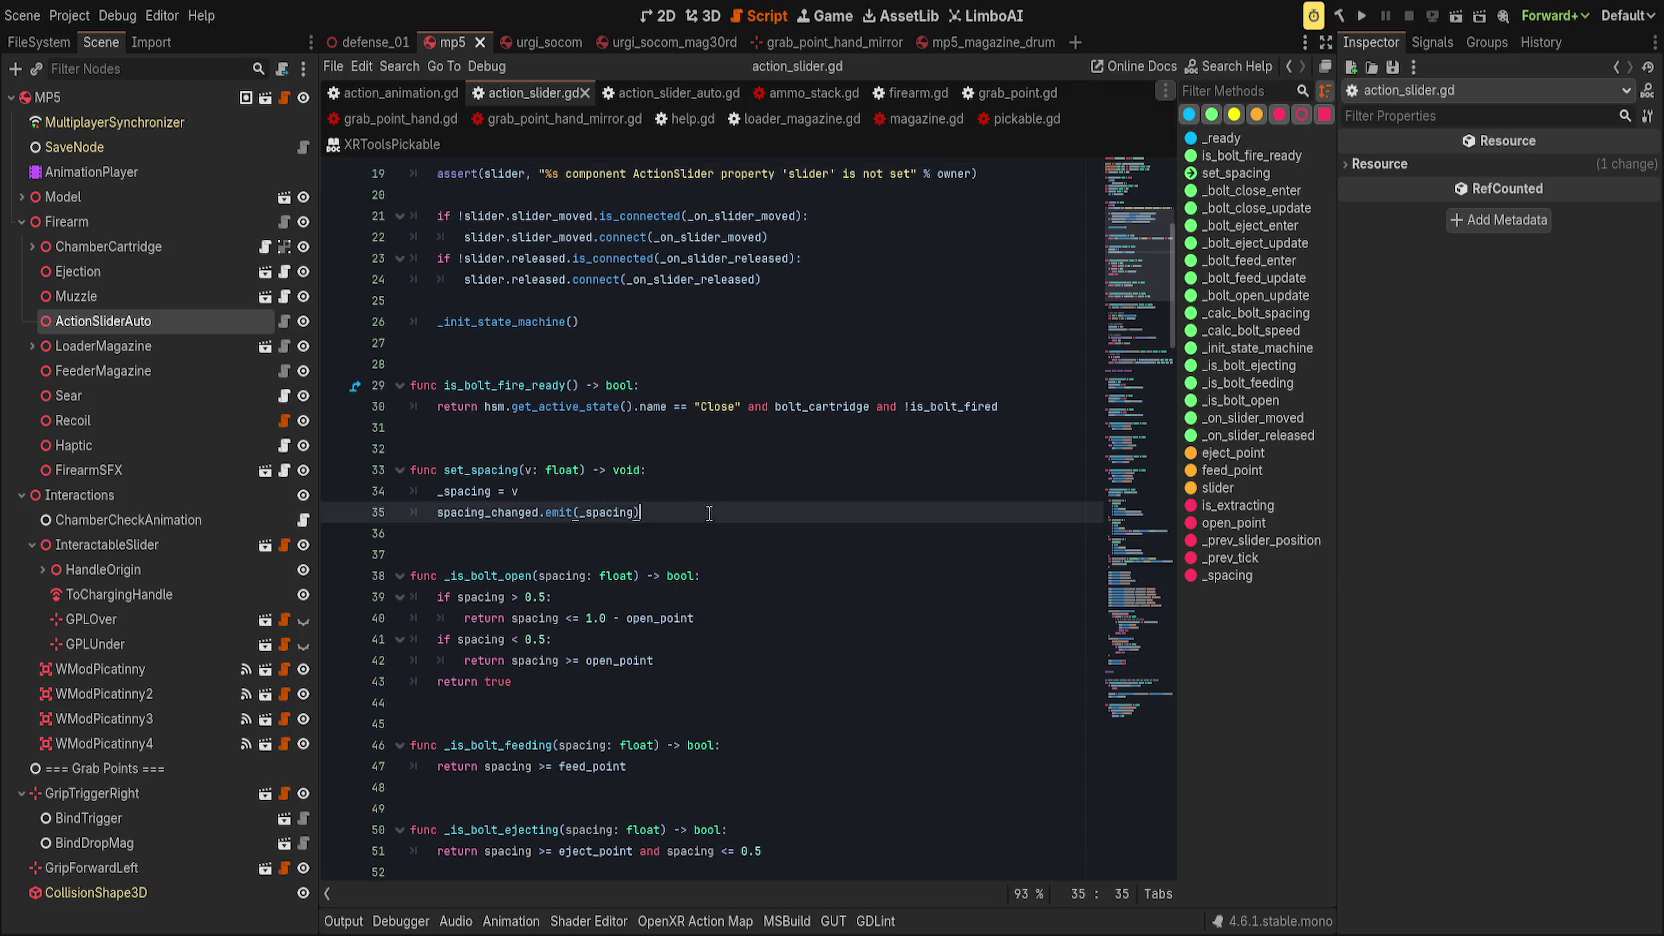
double_click(498, 472)
scroll(819, 528, "up", 2)
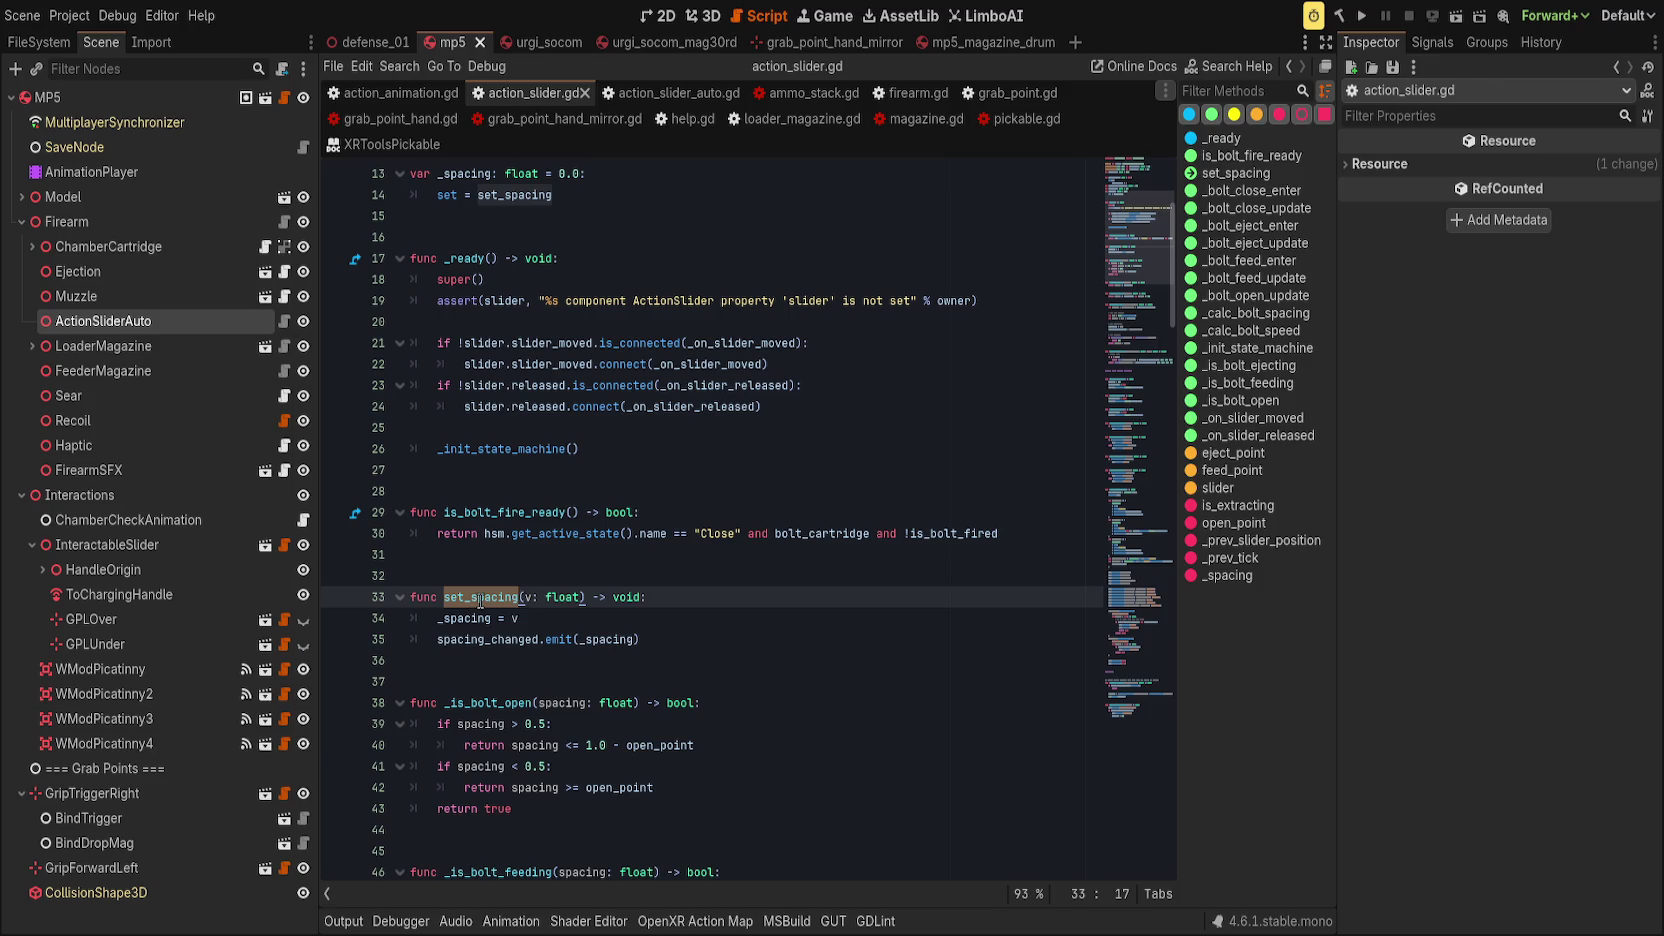
key("ctrl+space")
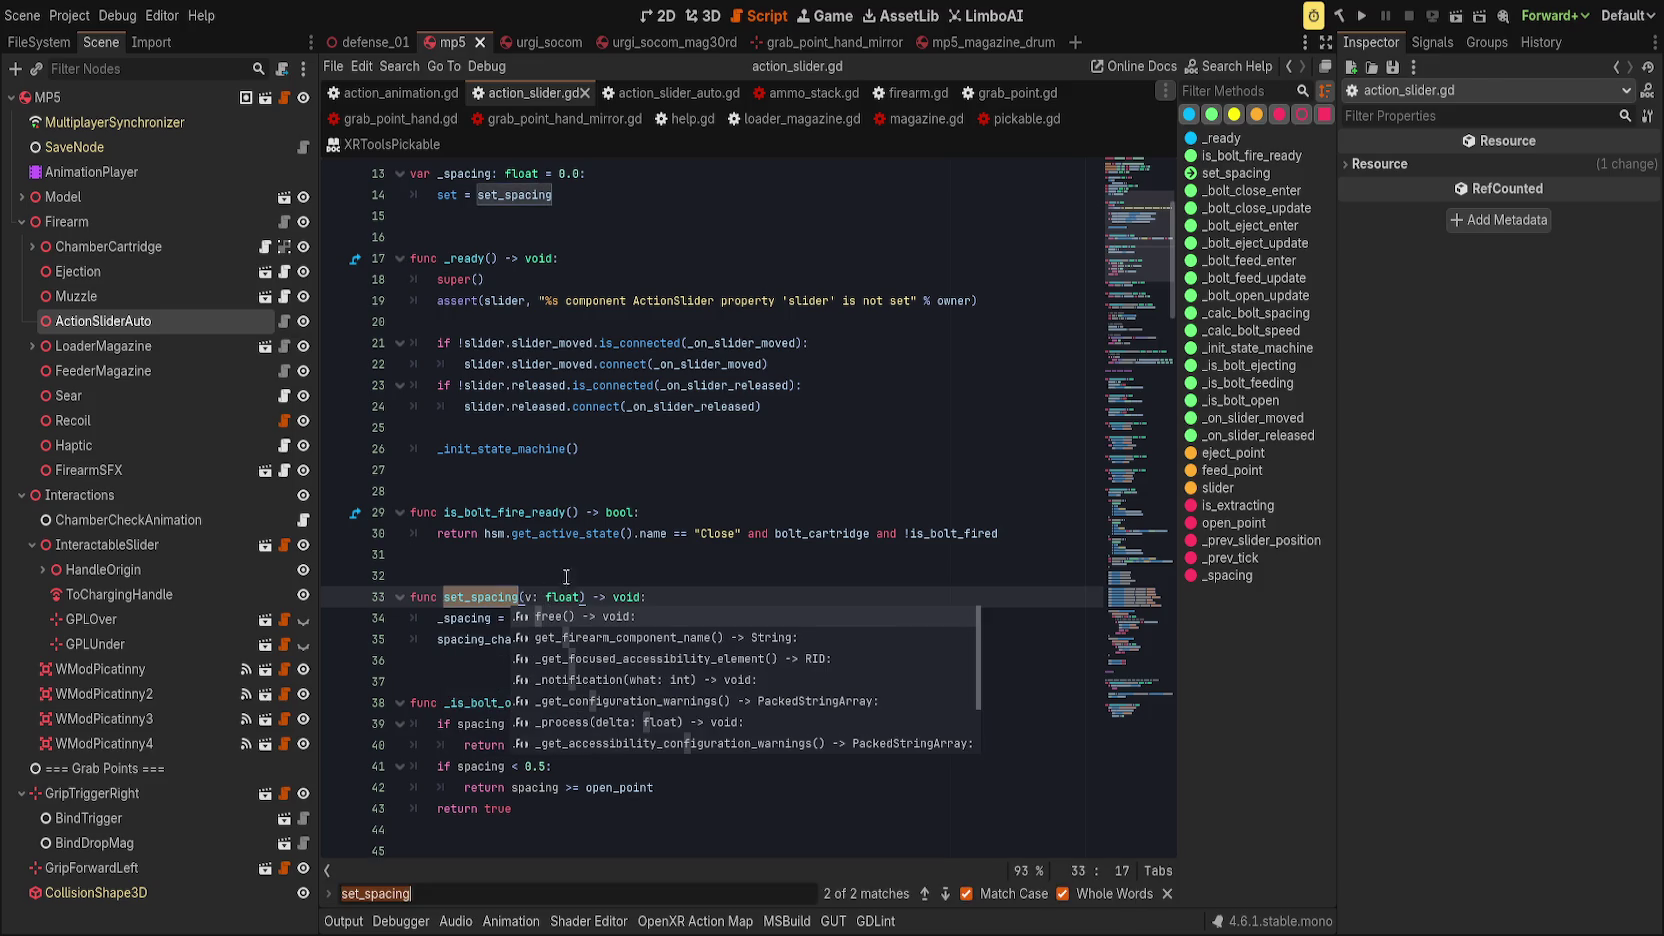
left_click(636, 489)
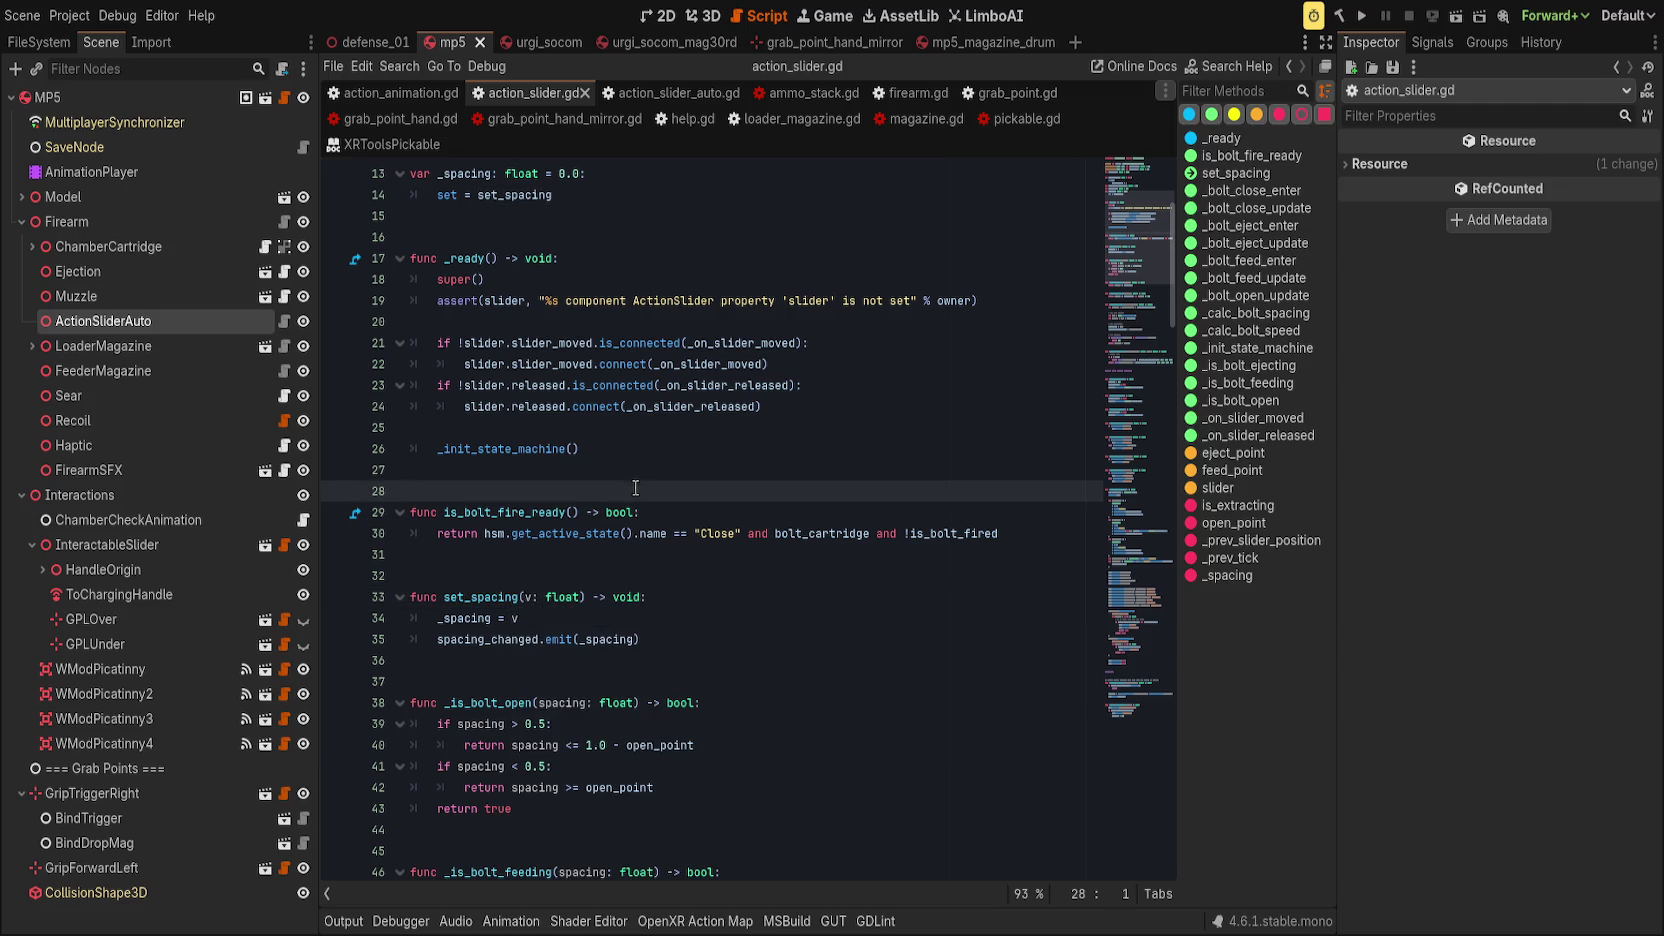
left_click(458, 182)
double_click(461, 180)
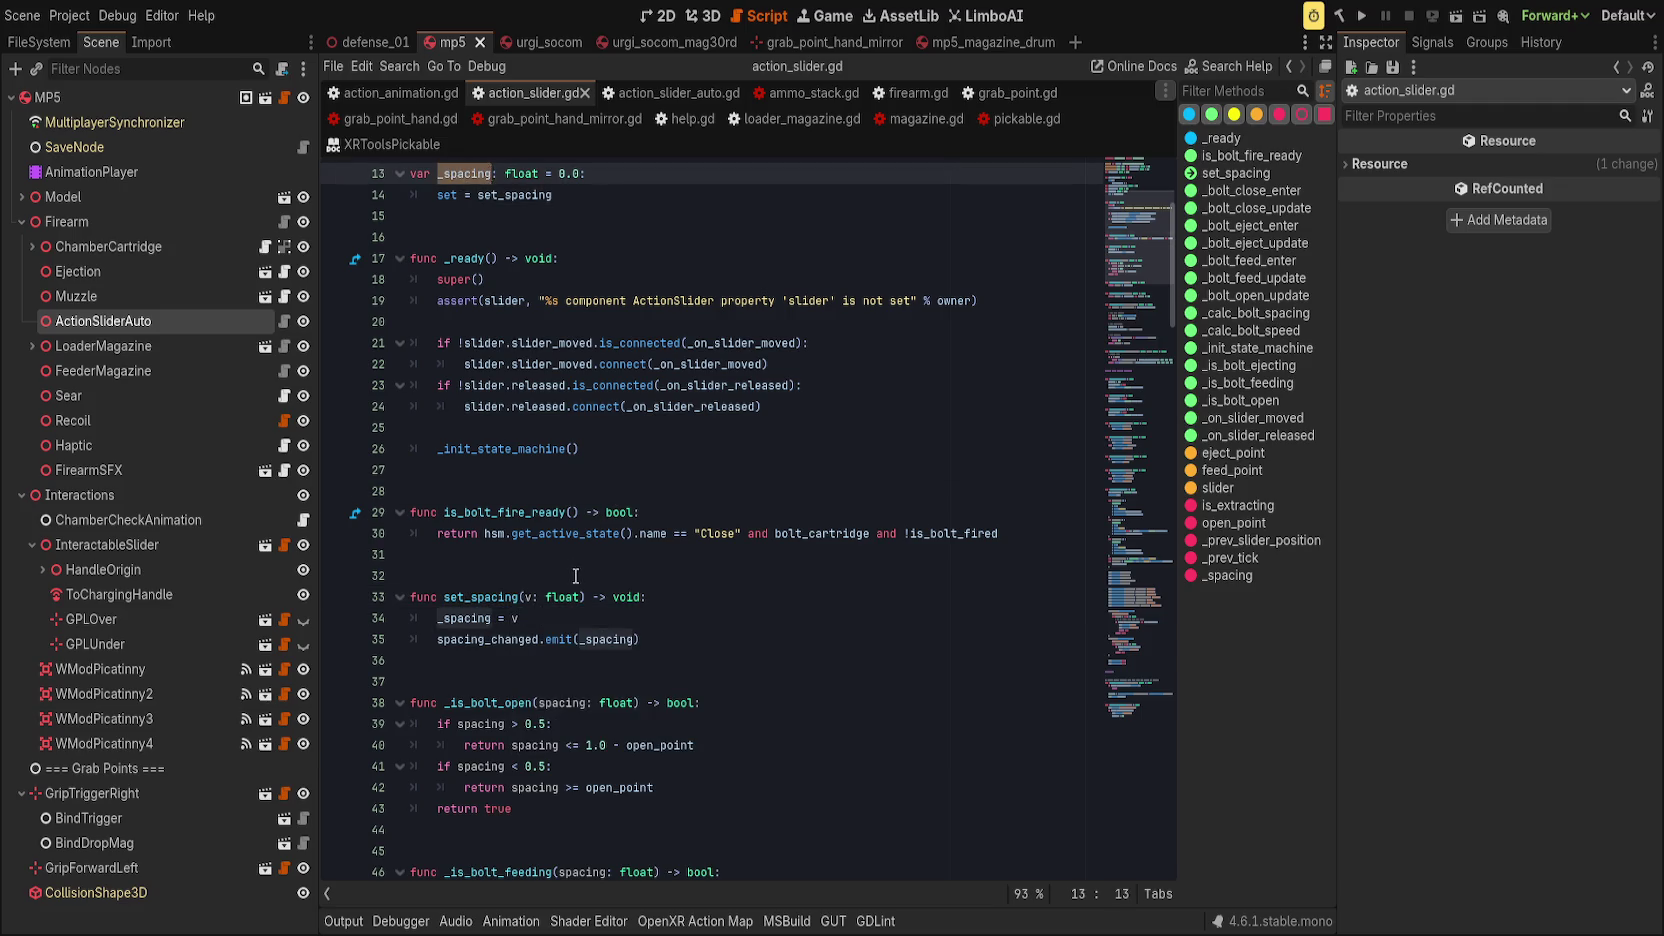
Read the hsm.update and slider-released handler code, then return to the 3D view.
scroll(576, 576, "down", 5)
scroll(581, 573, "down", 9)
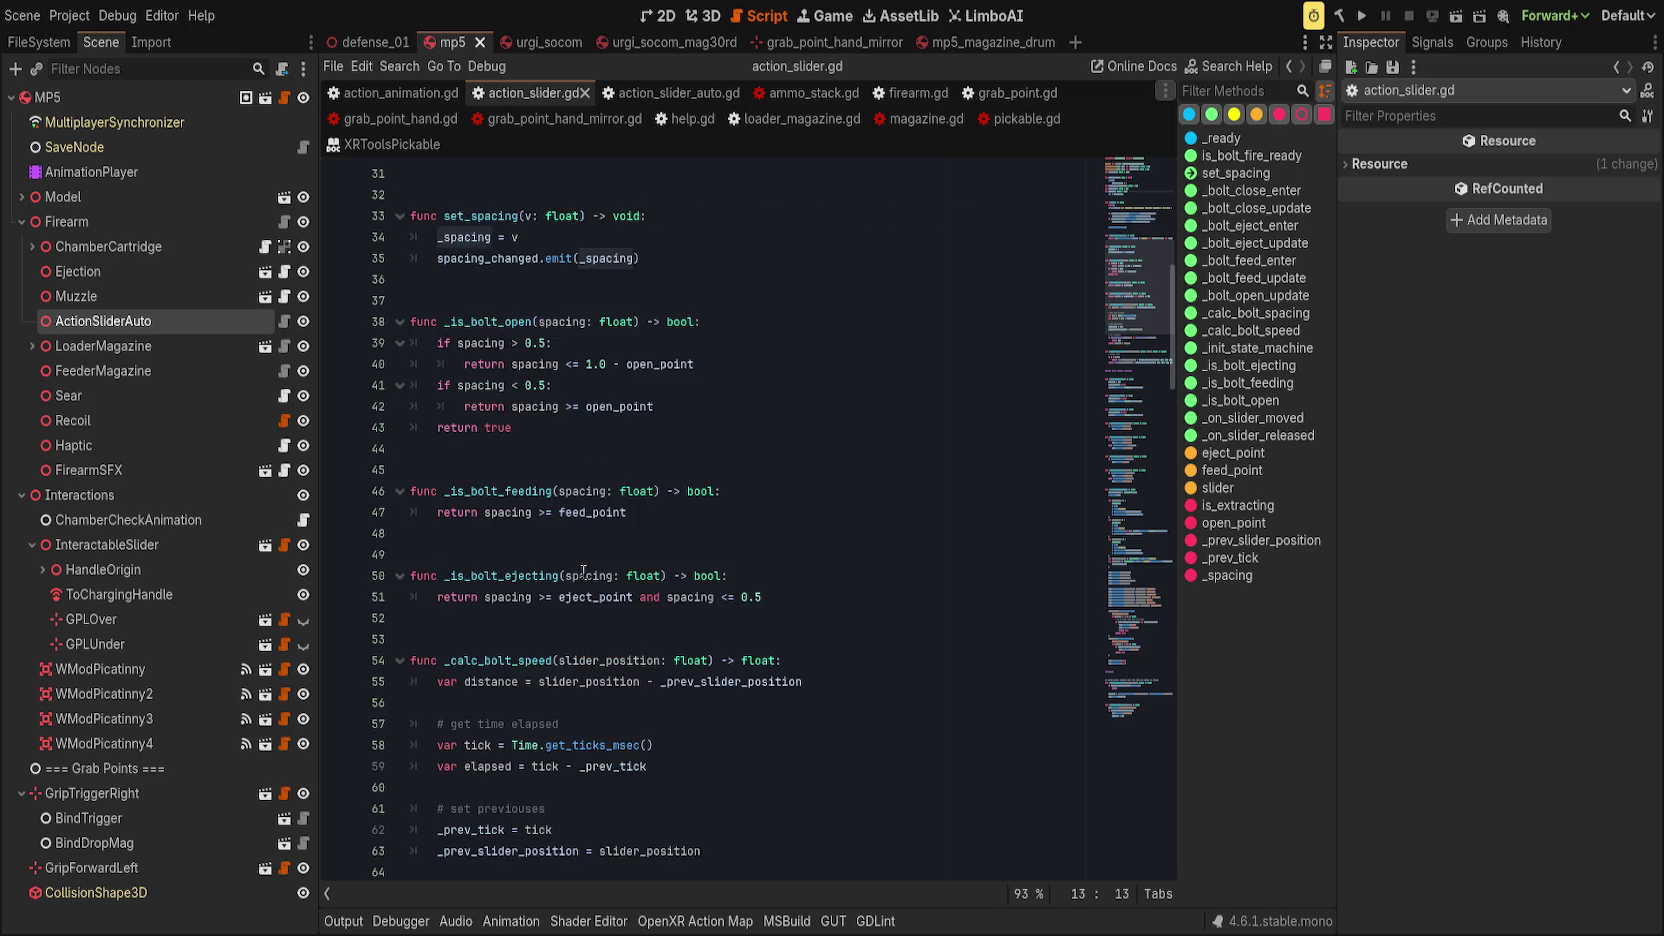
scroll(588, 570, "down", 8)
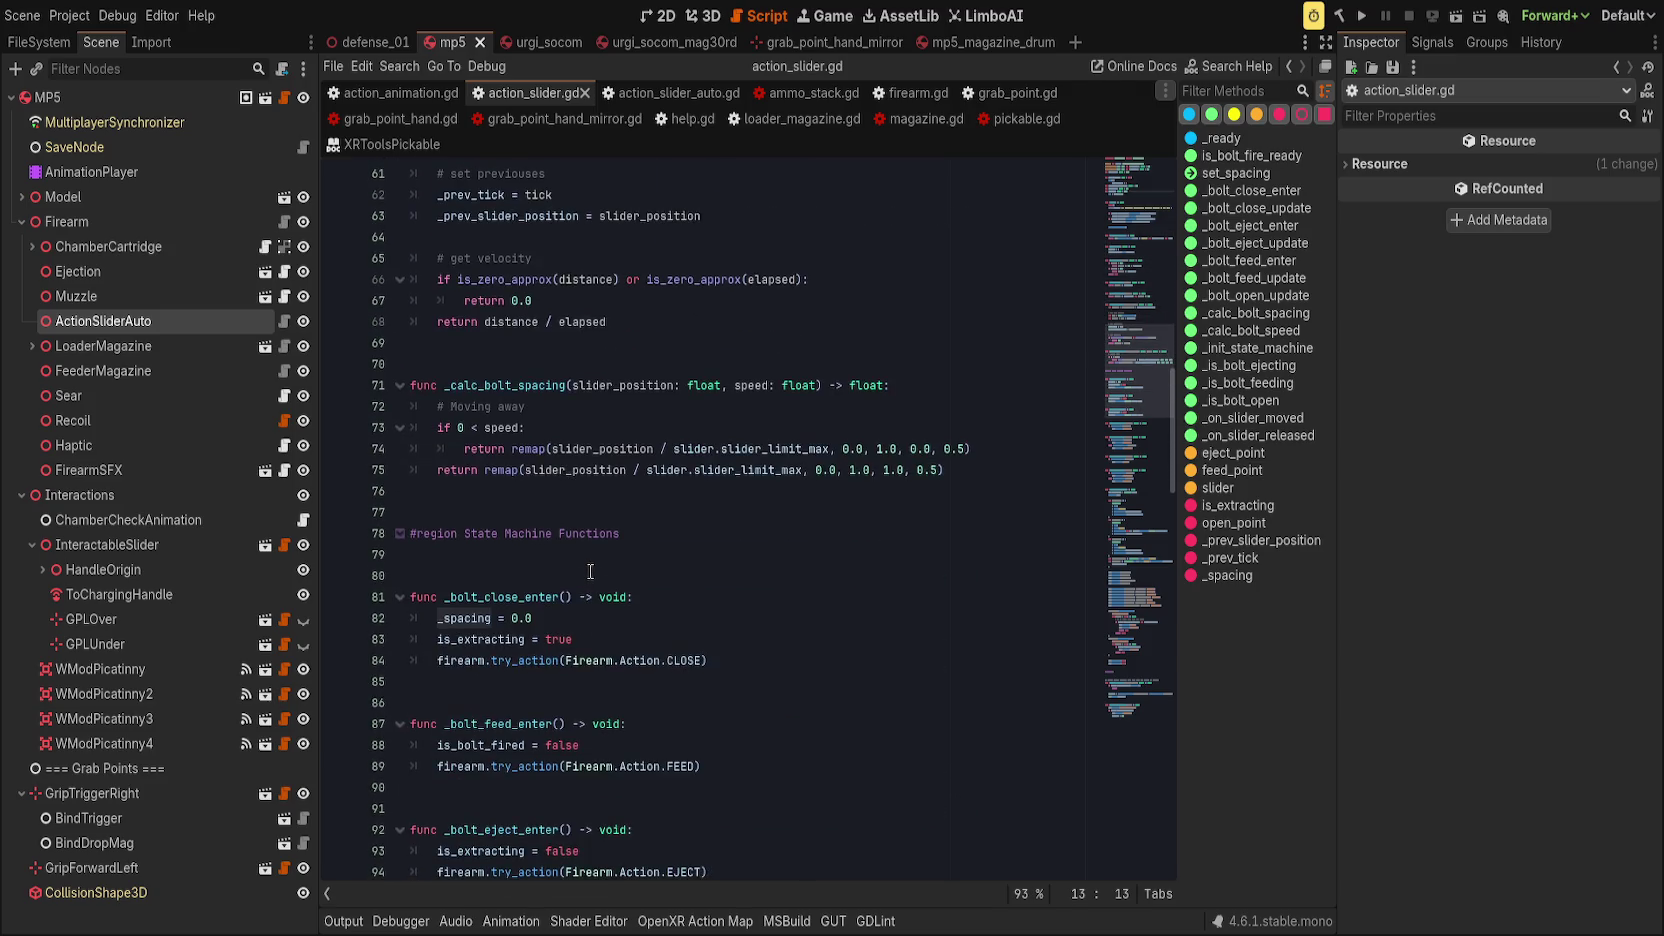
scroll(590, 572, "down", 10)
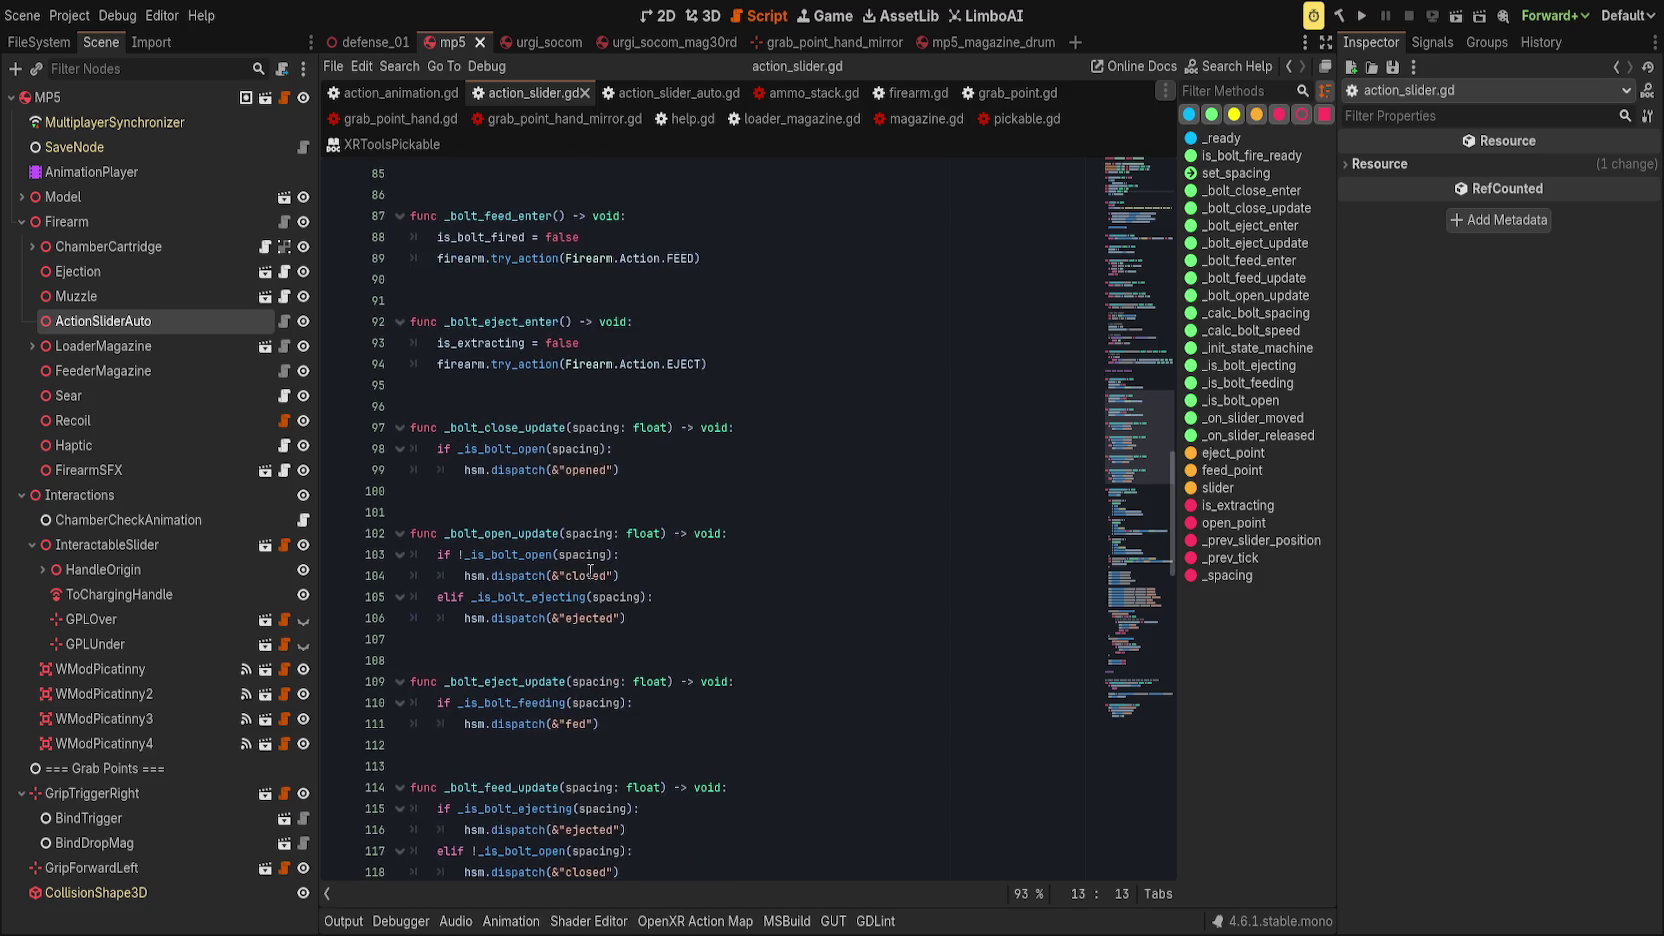
scroll(590, 572, "down", 9)
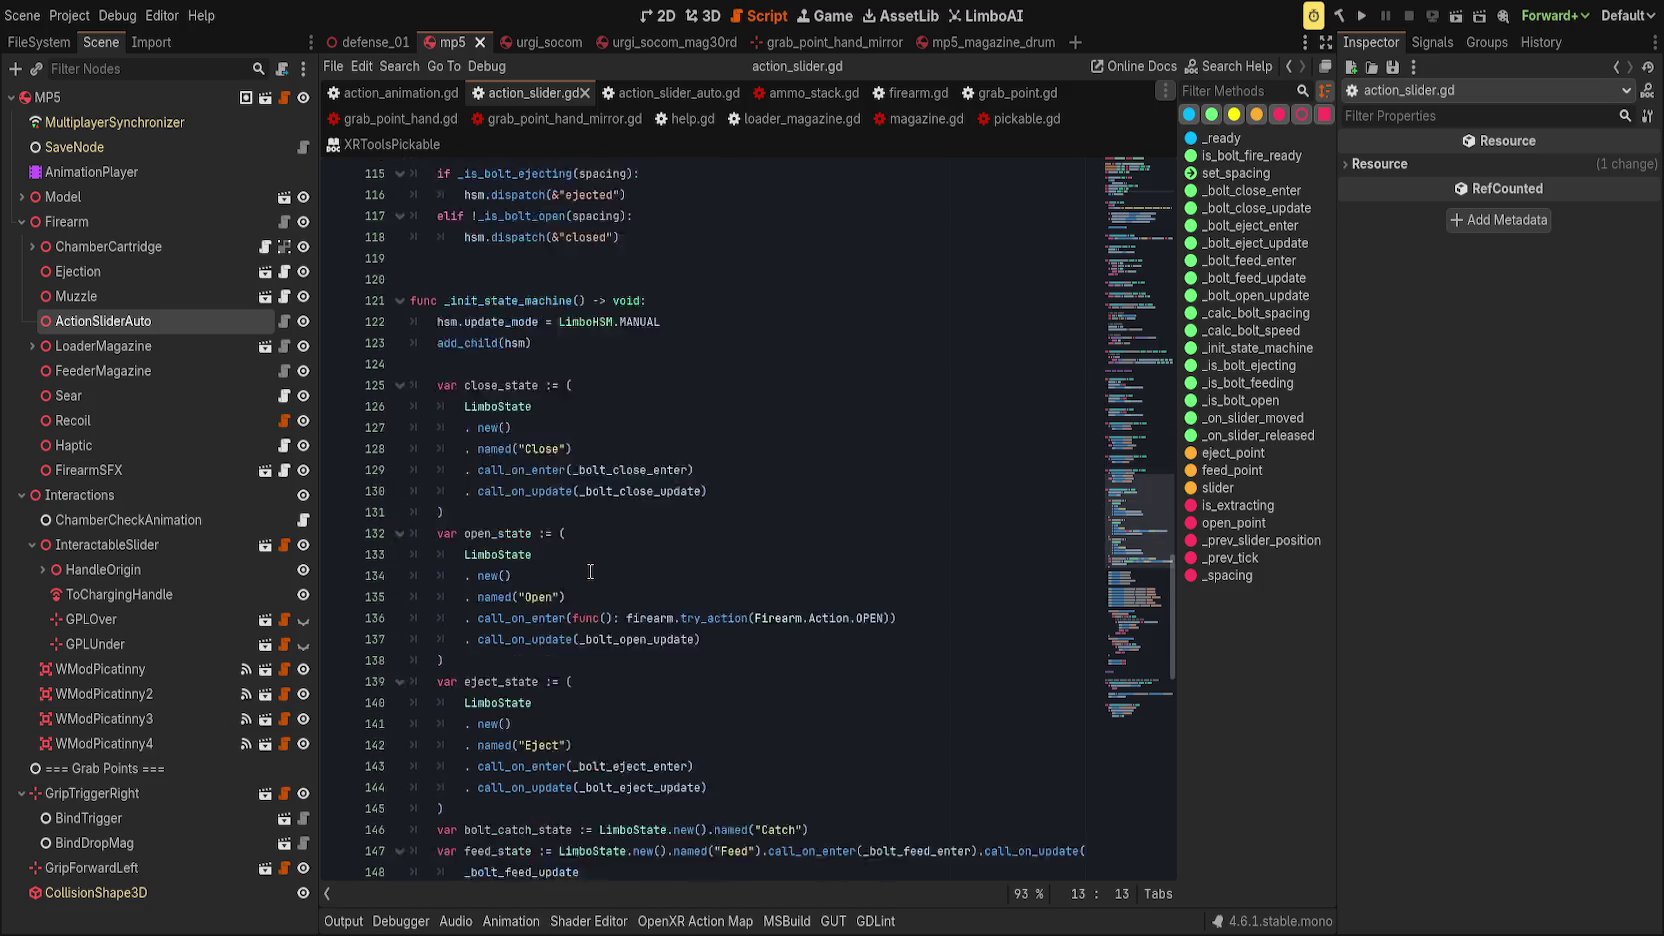
scroll(594, 570, "down", 4)
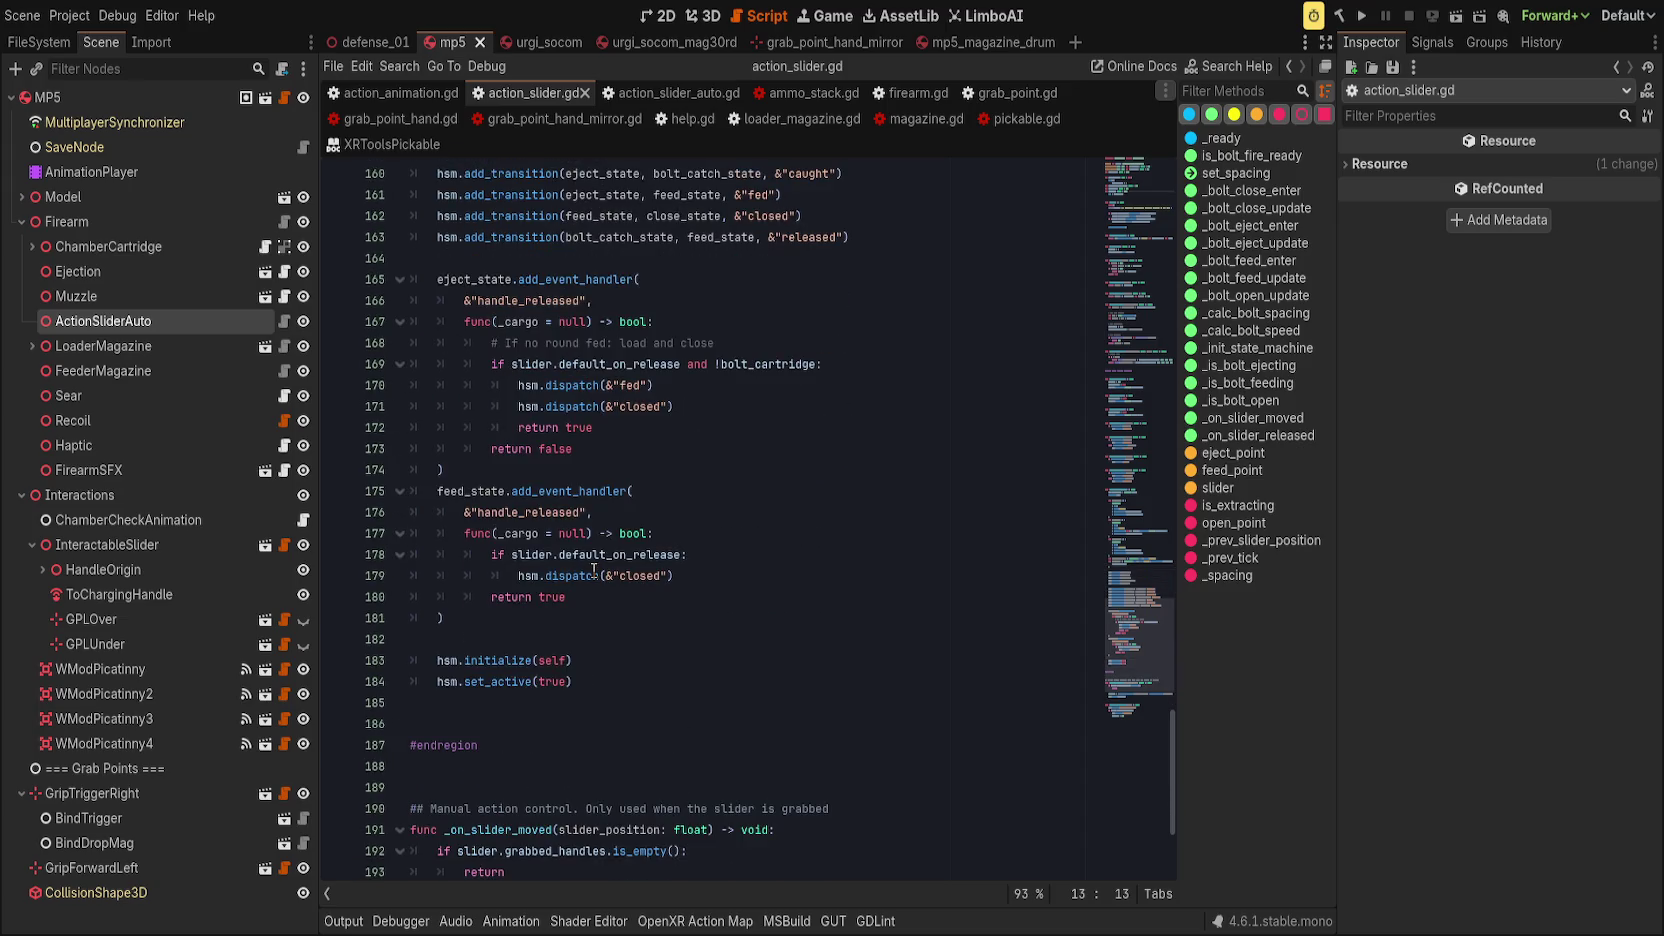
scroll(656, 620, "down", 4)
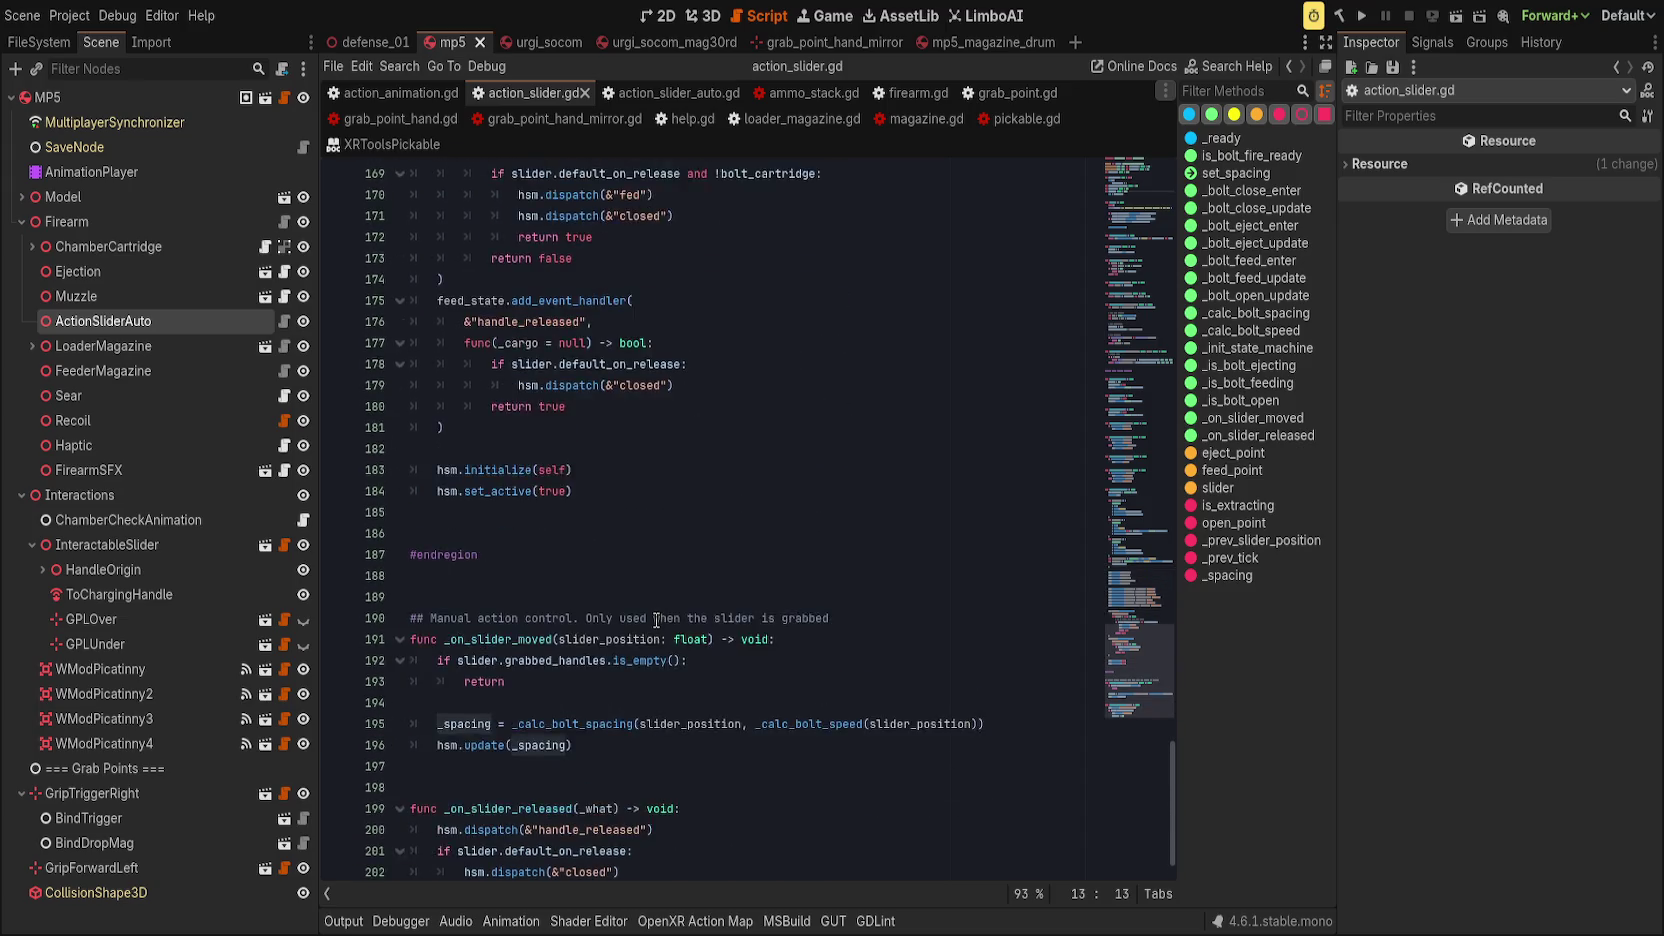
left_click(700, 702)
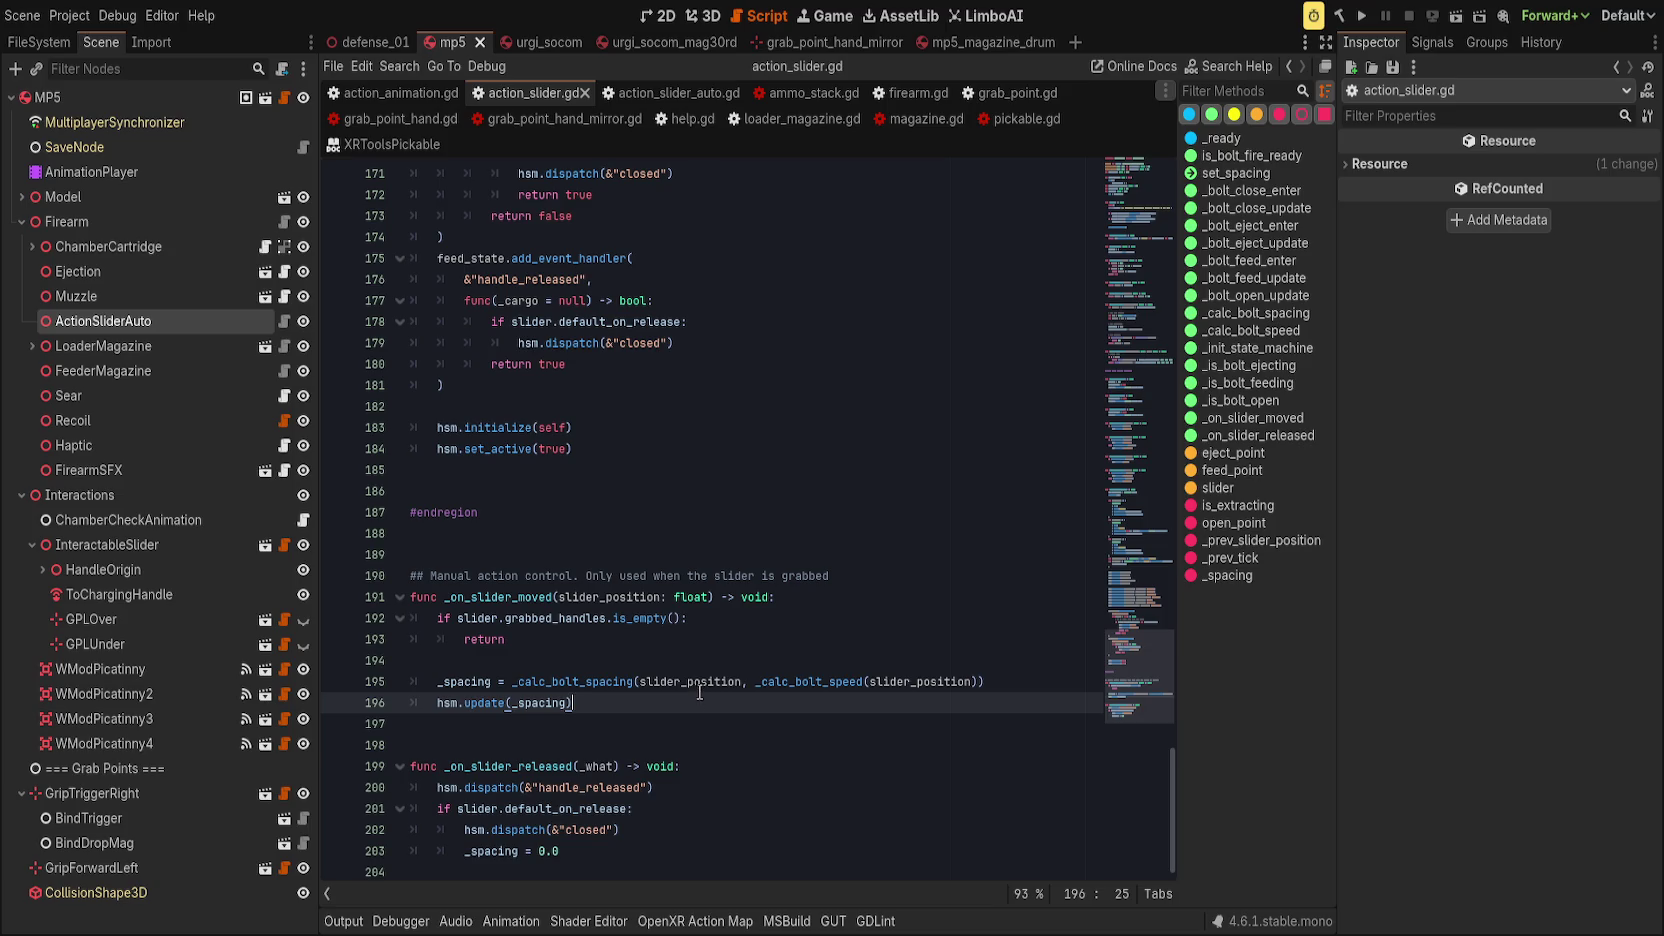
left_click(734, 620)
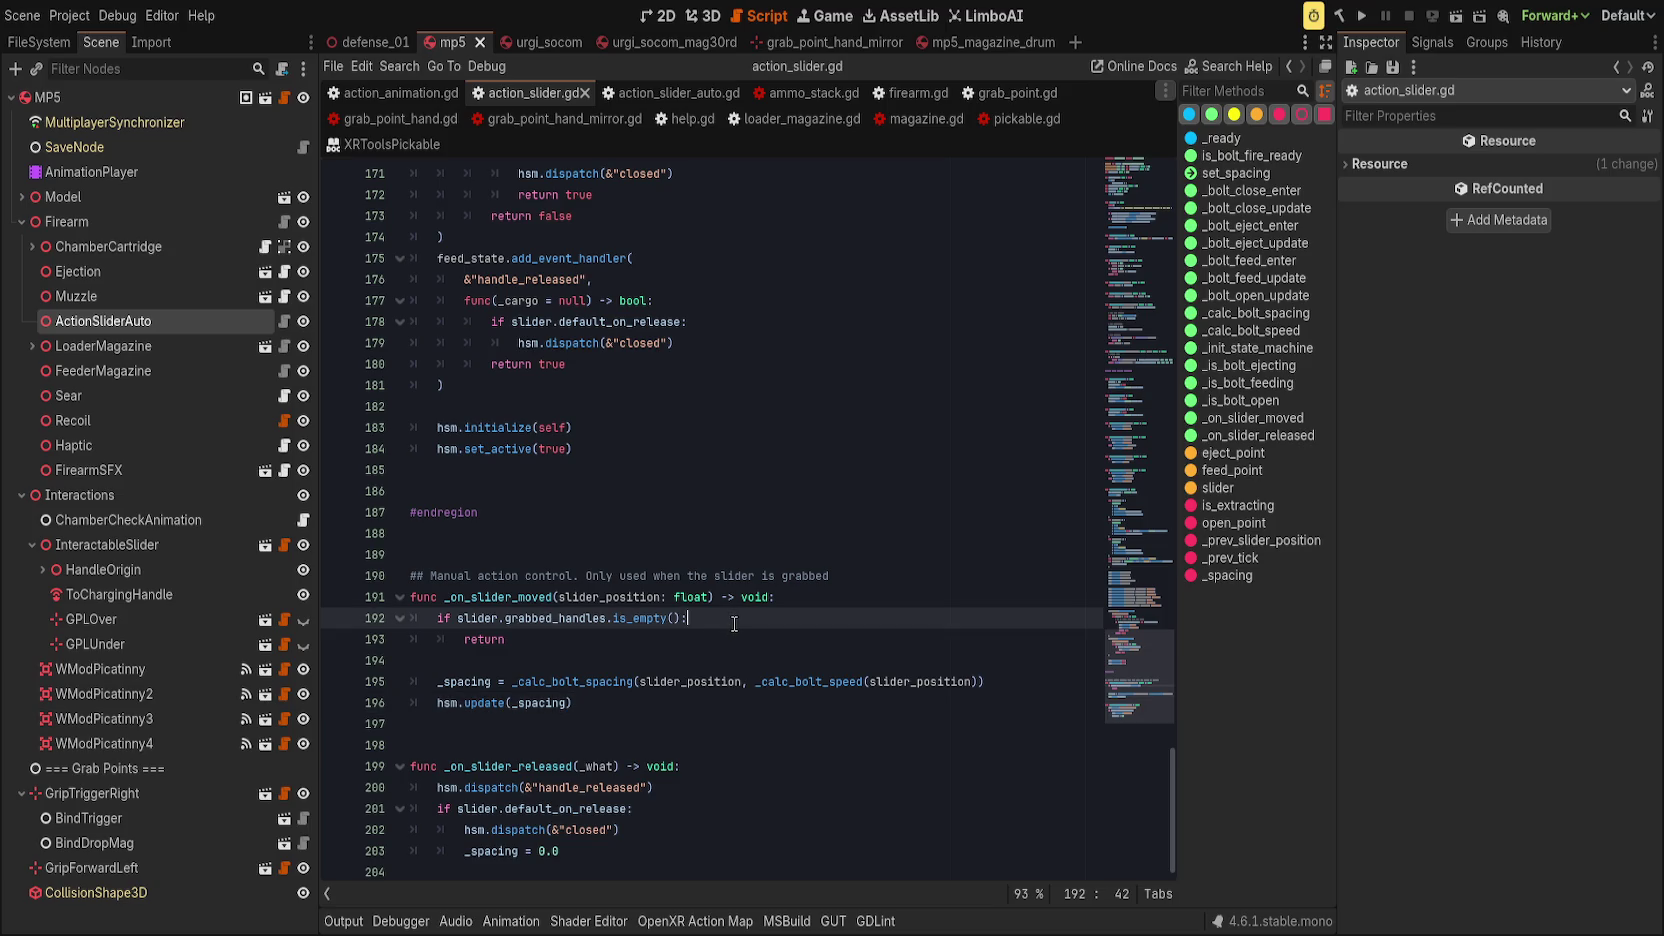
left_click(737, 639)
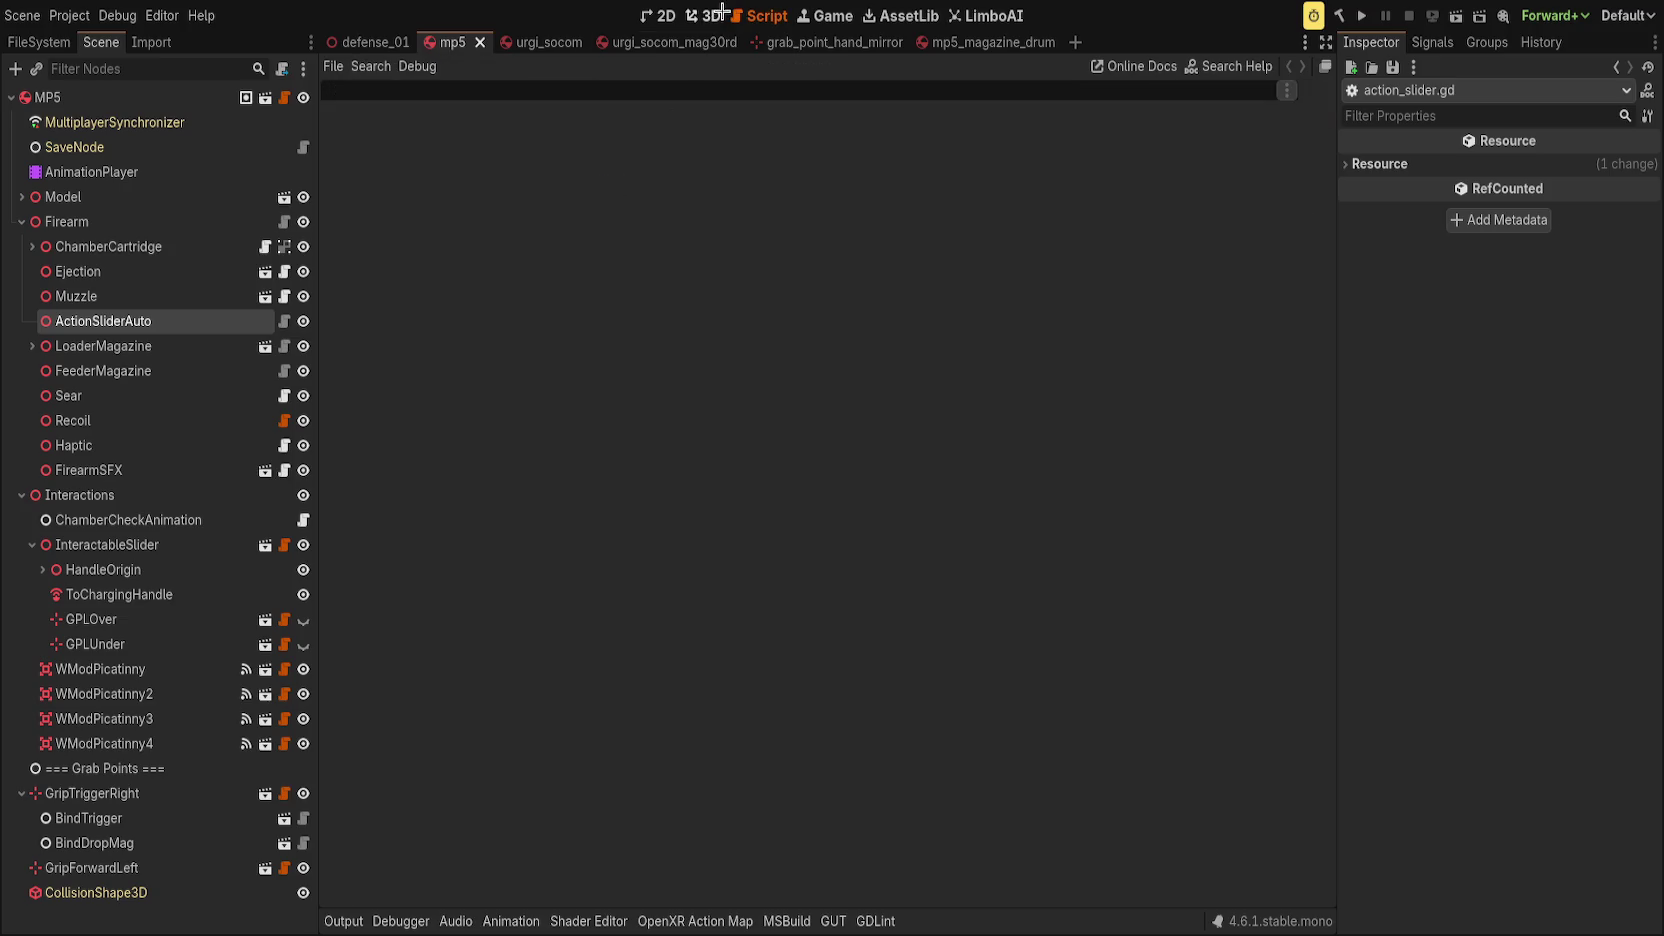
left_click(722, 12)
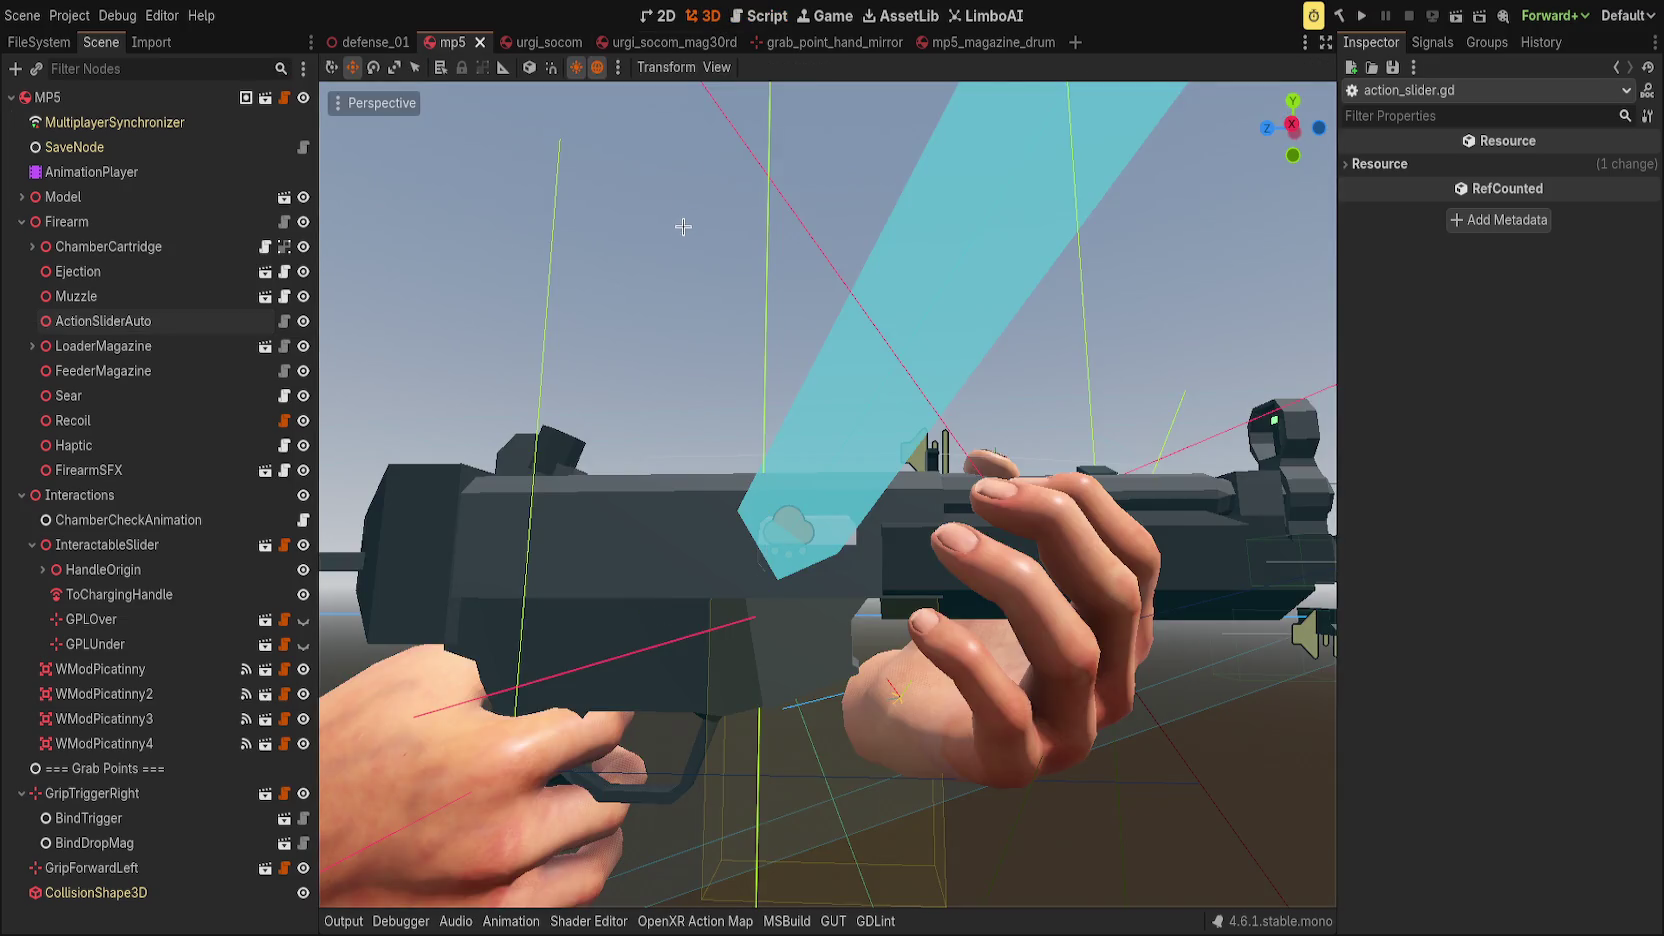
left_click(530, 42)
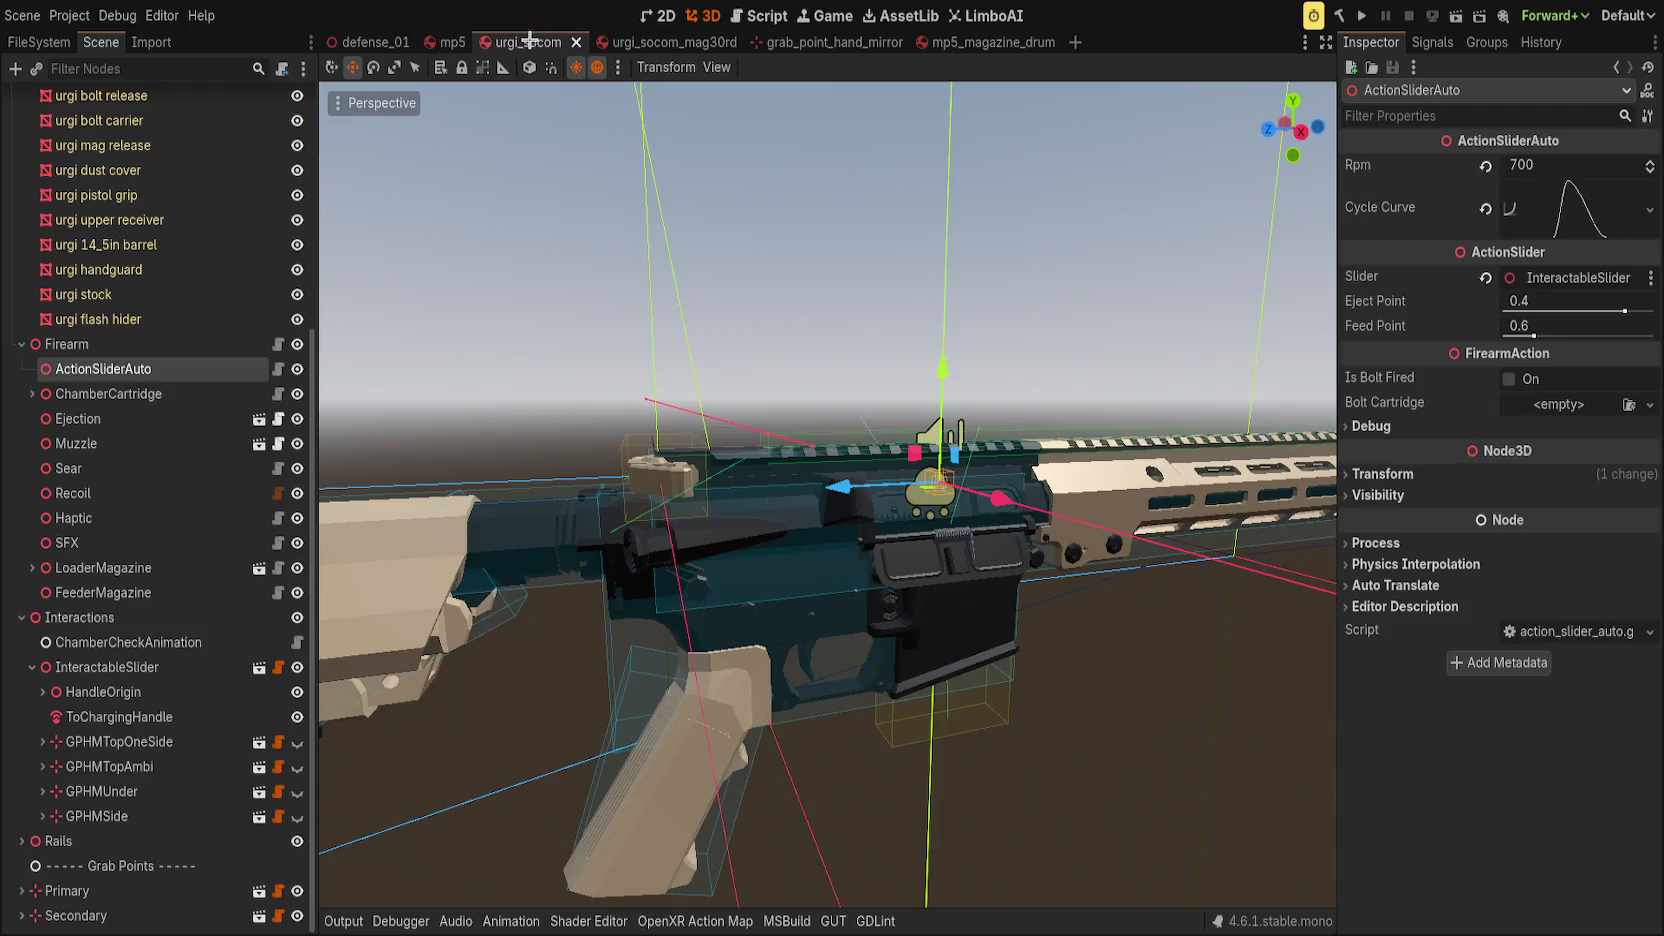
left_click(770, 302)
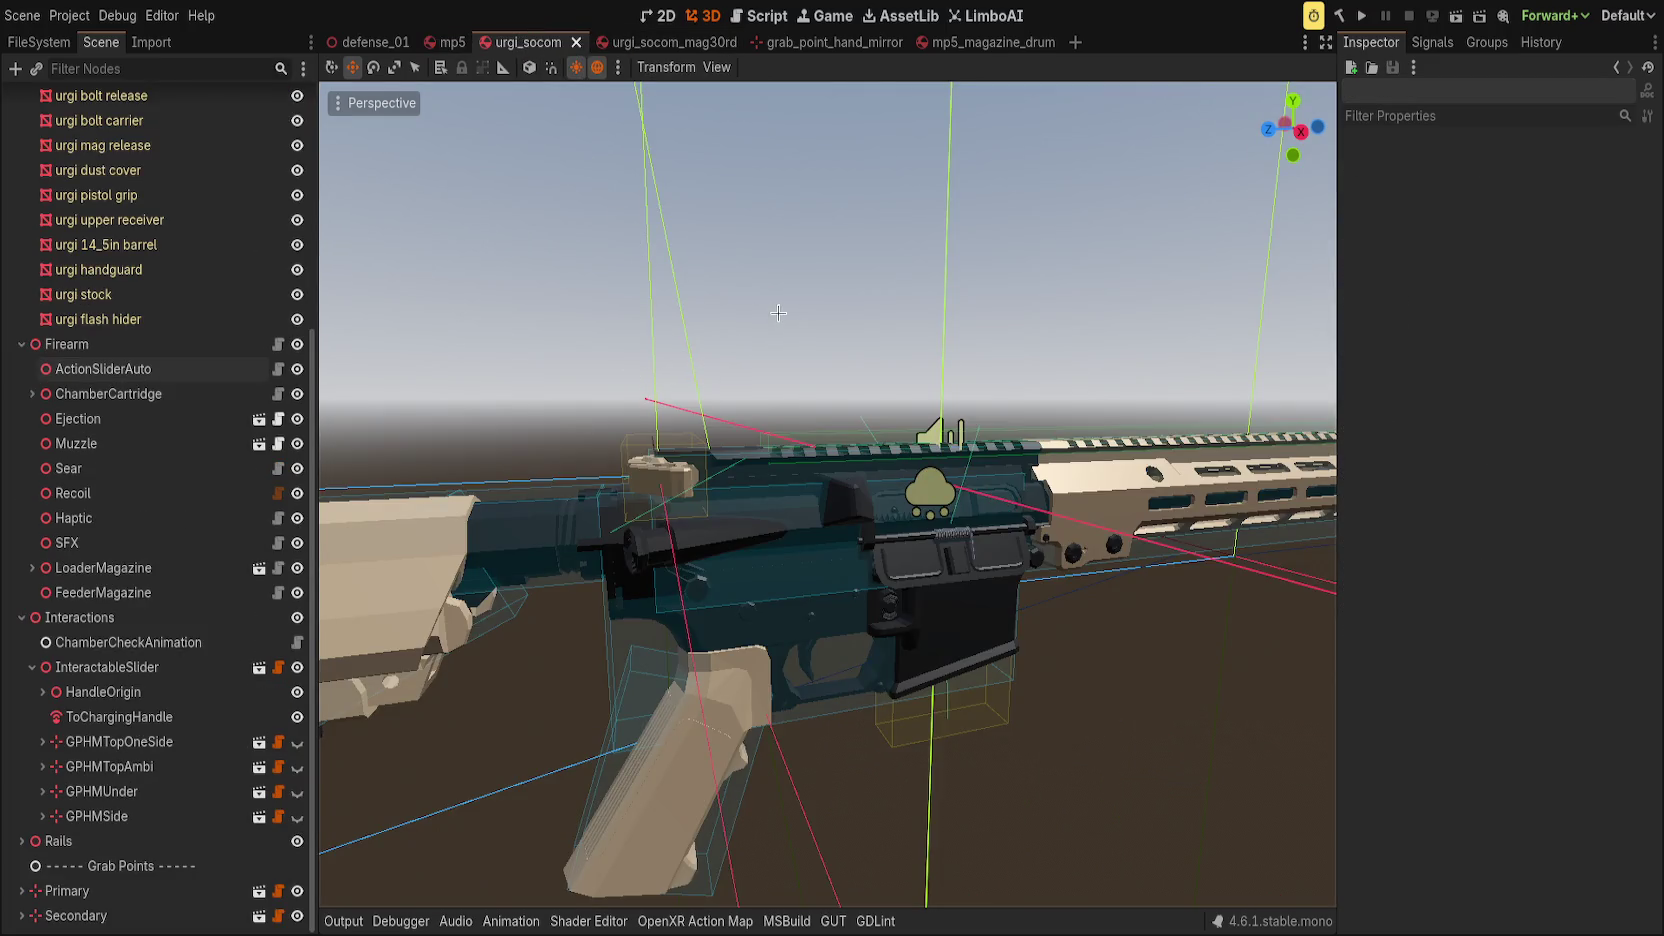
scroll(680, 271, "up", 3)
left_click_drag(680, 271, 585, 280)
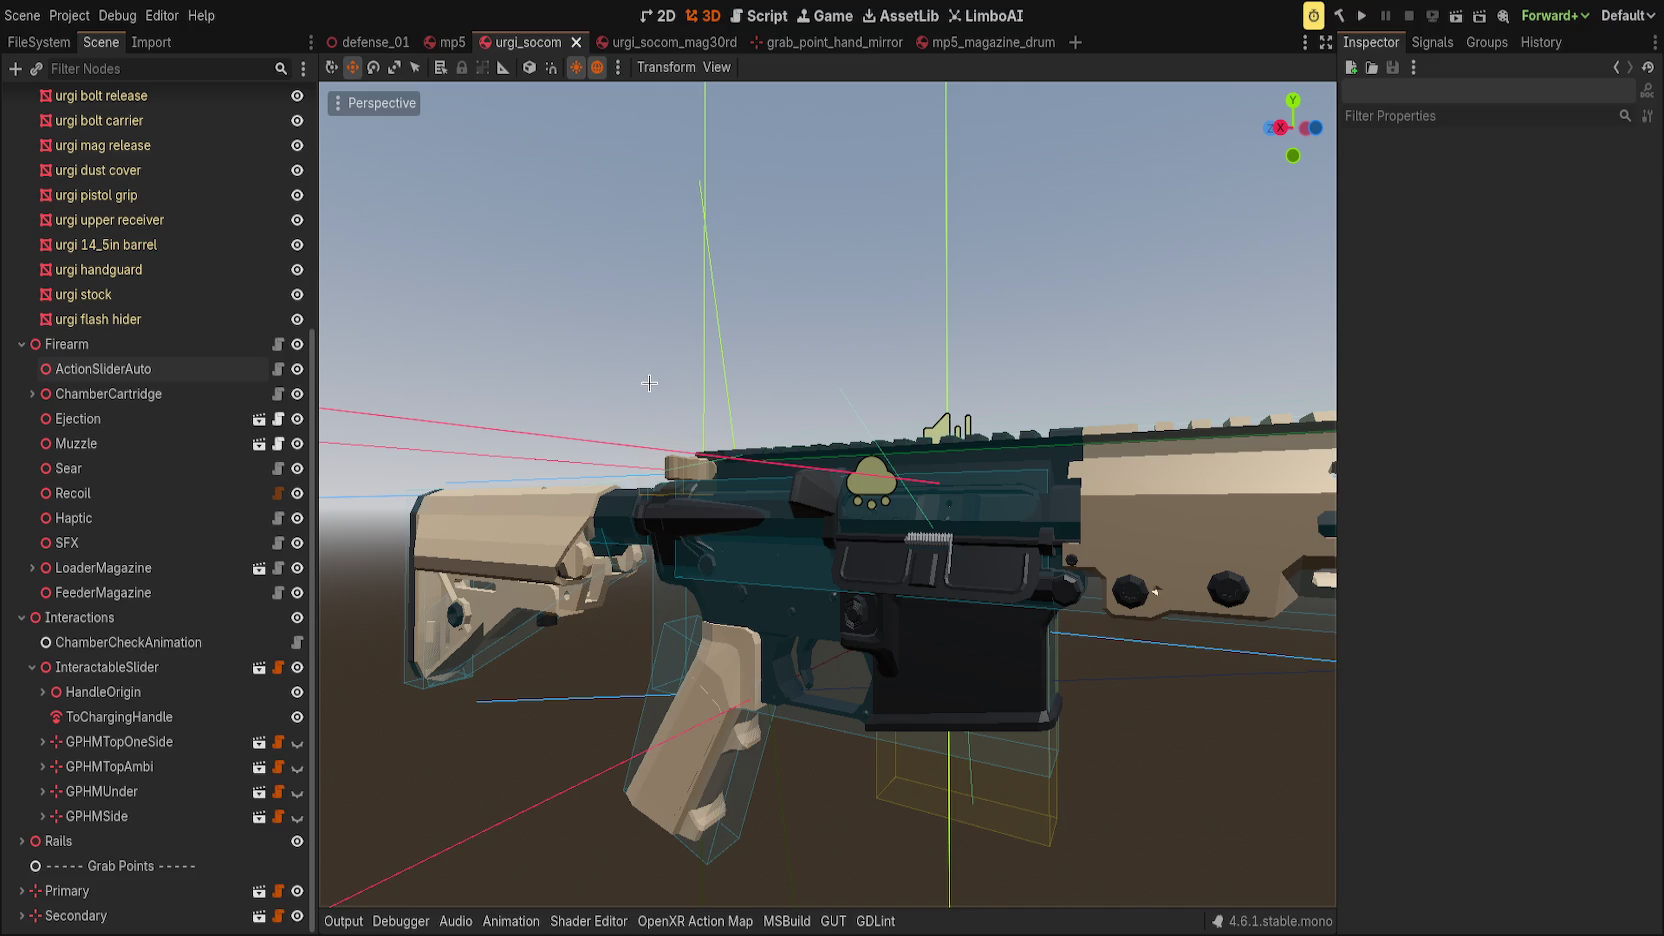
left_click_drag(649, 380, 771, 410)
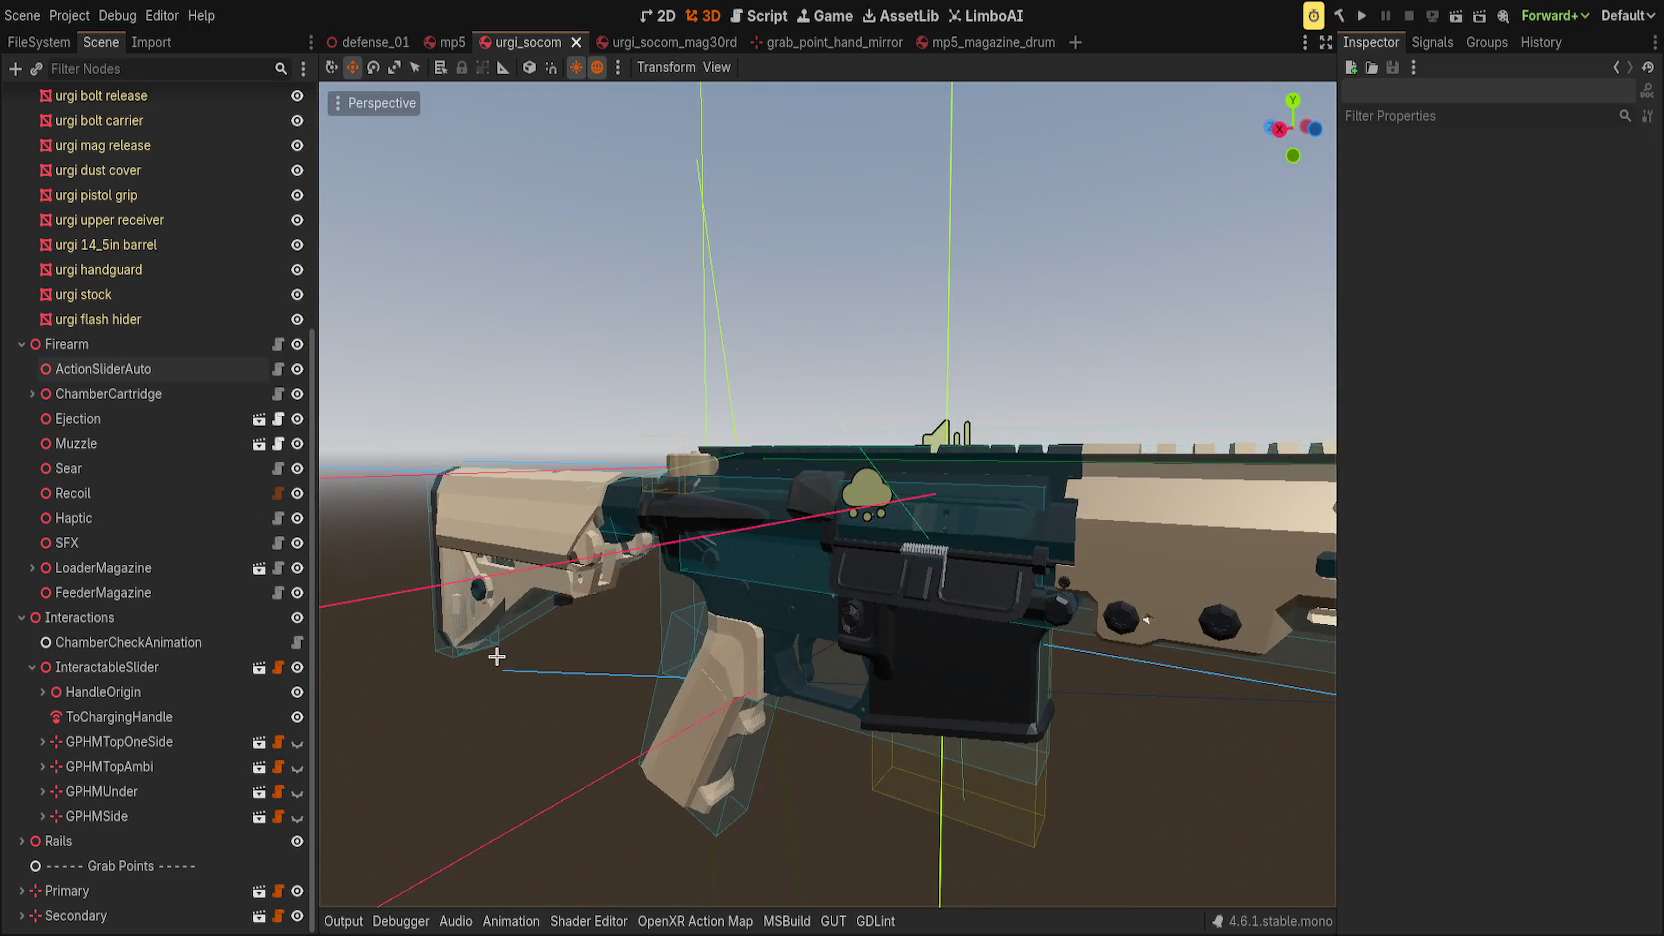
left_click(450, 42)
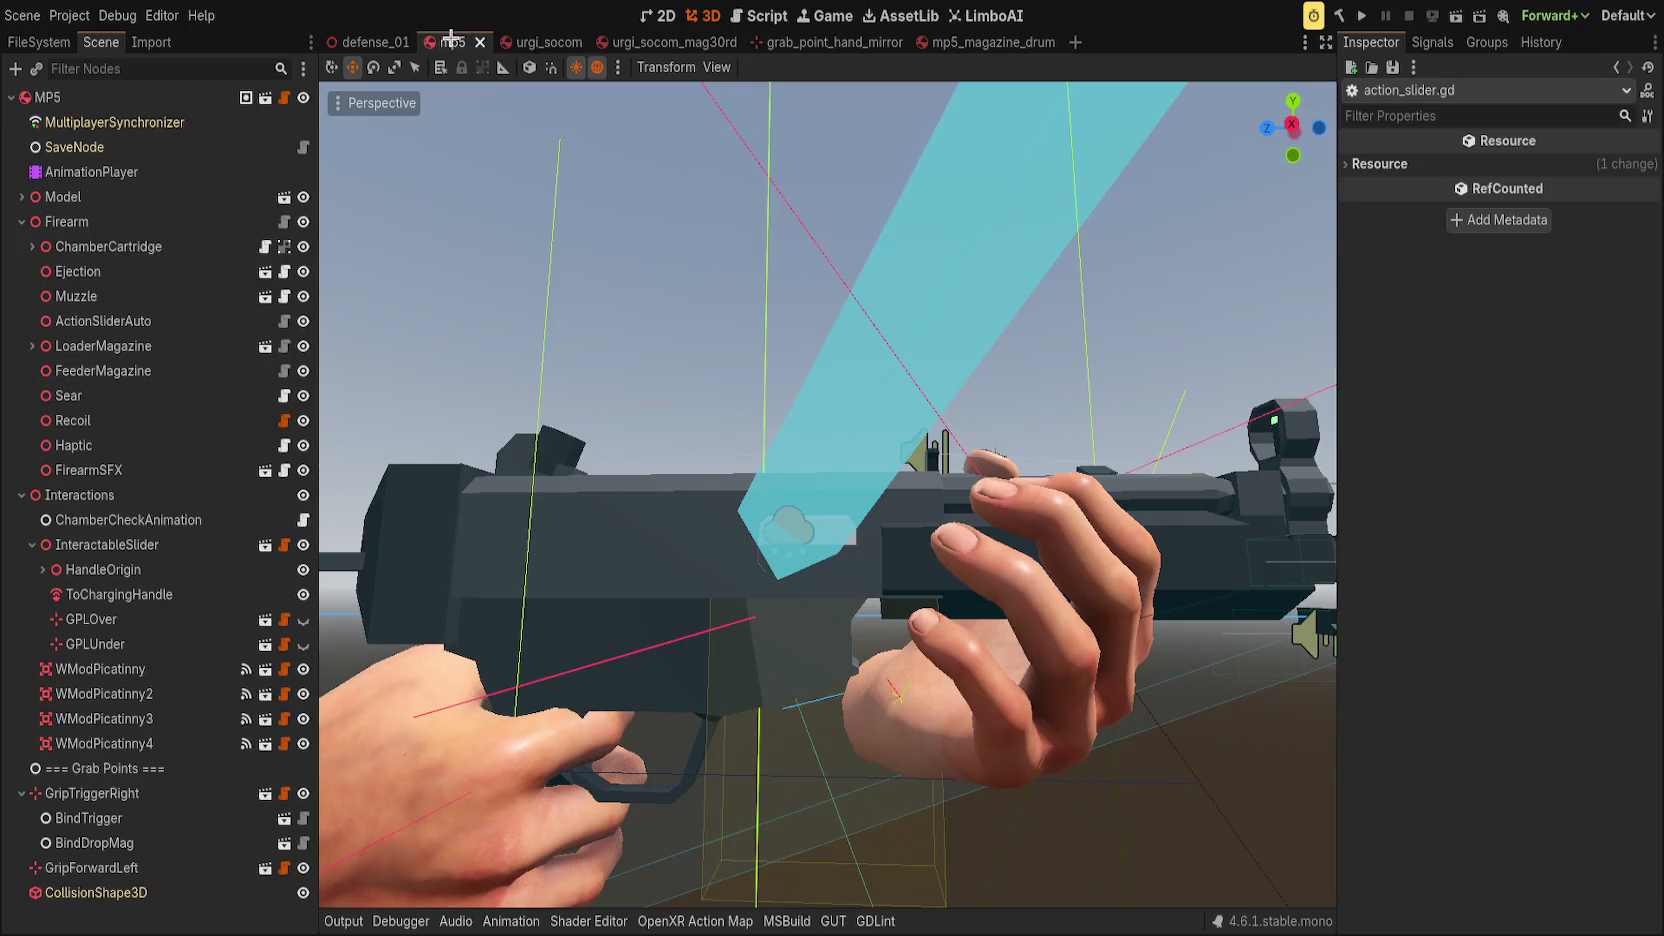
Select the MP5's AnimationPlayer to load cycle_bolt in the Animation panel.
left_click(160, 172)
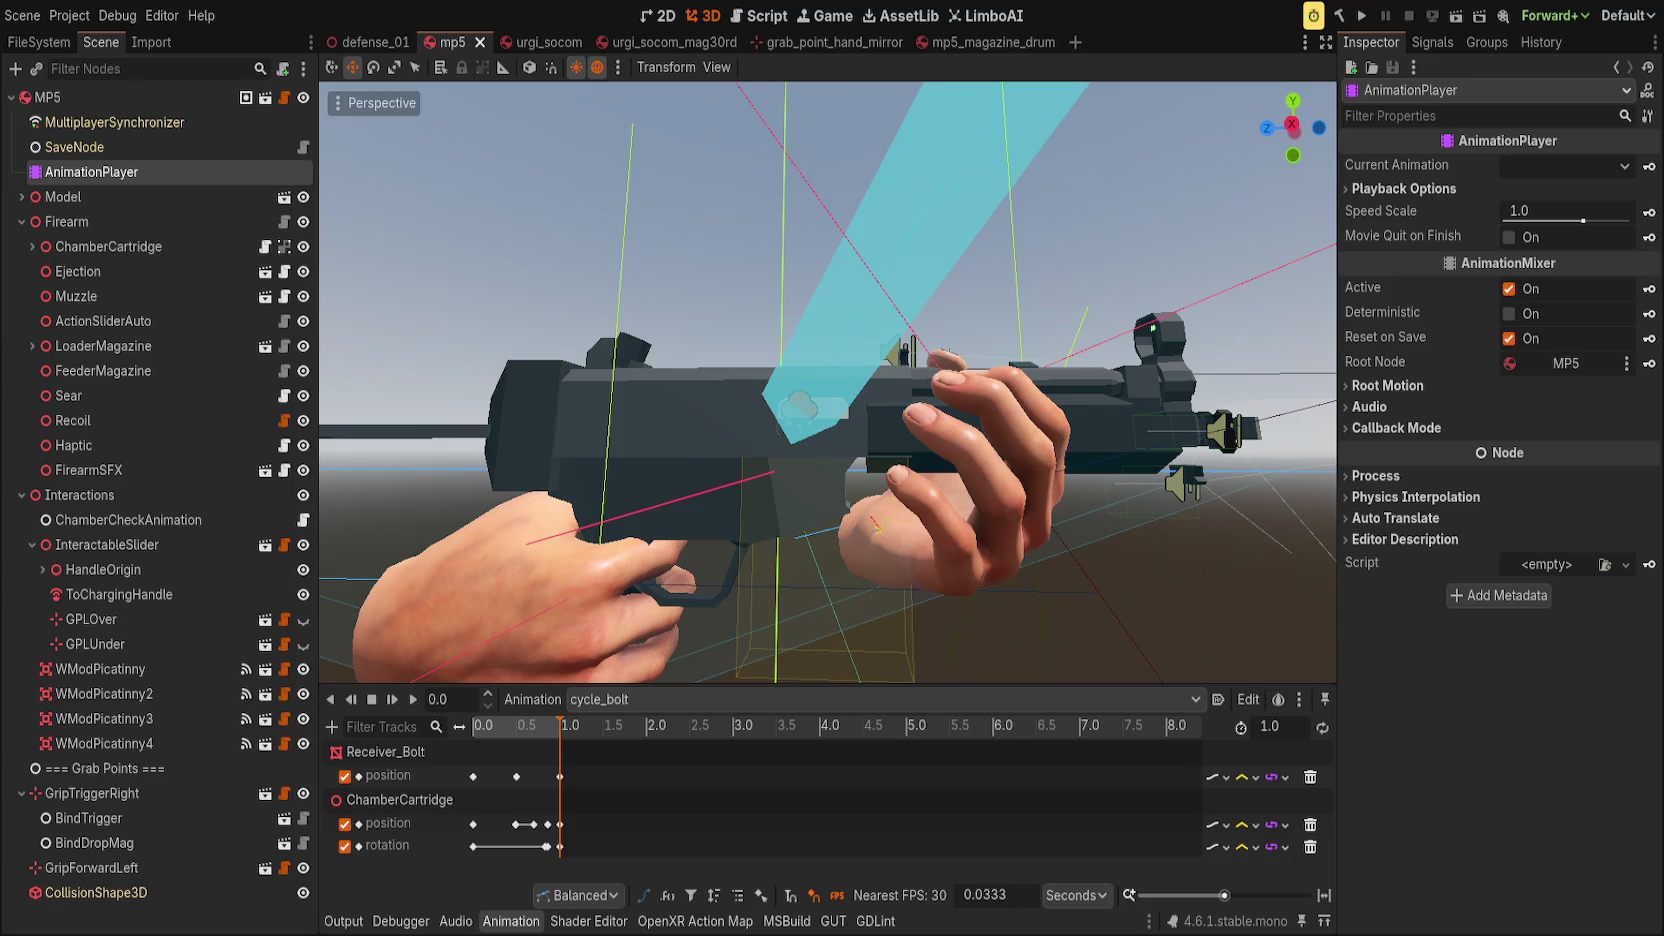
Select the MP5's ChamberCheckAnimation, then open the urgi_socom_mag30rd scene.
left_click_drag(880, 380, 961, 372)
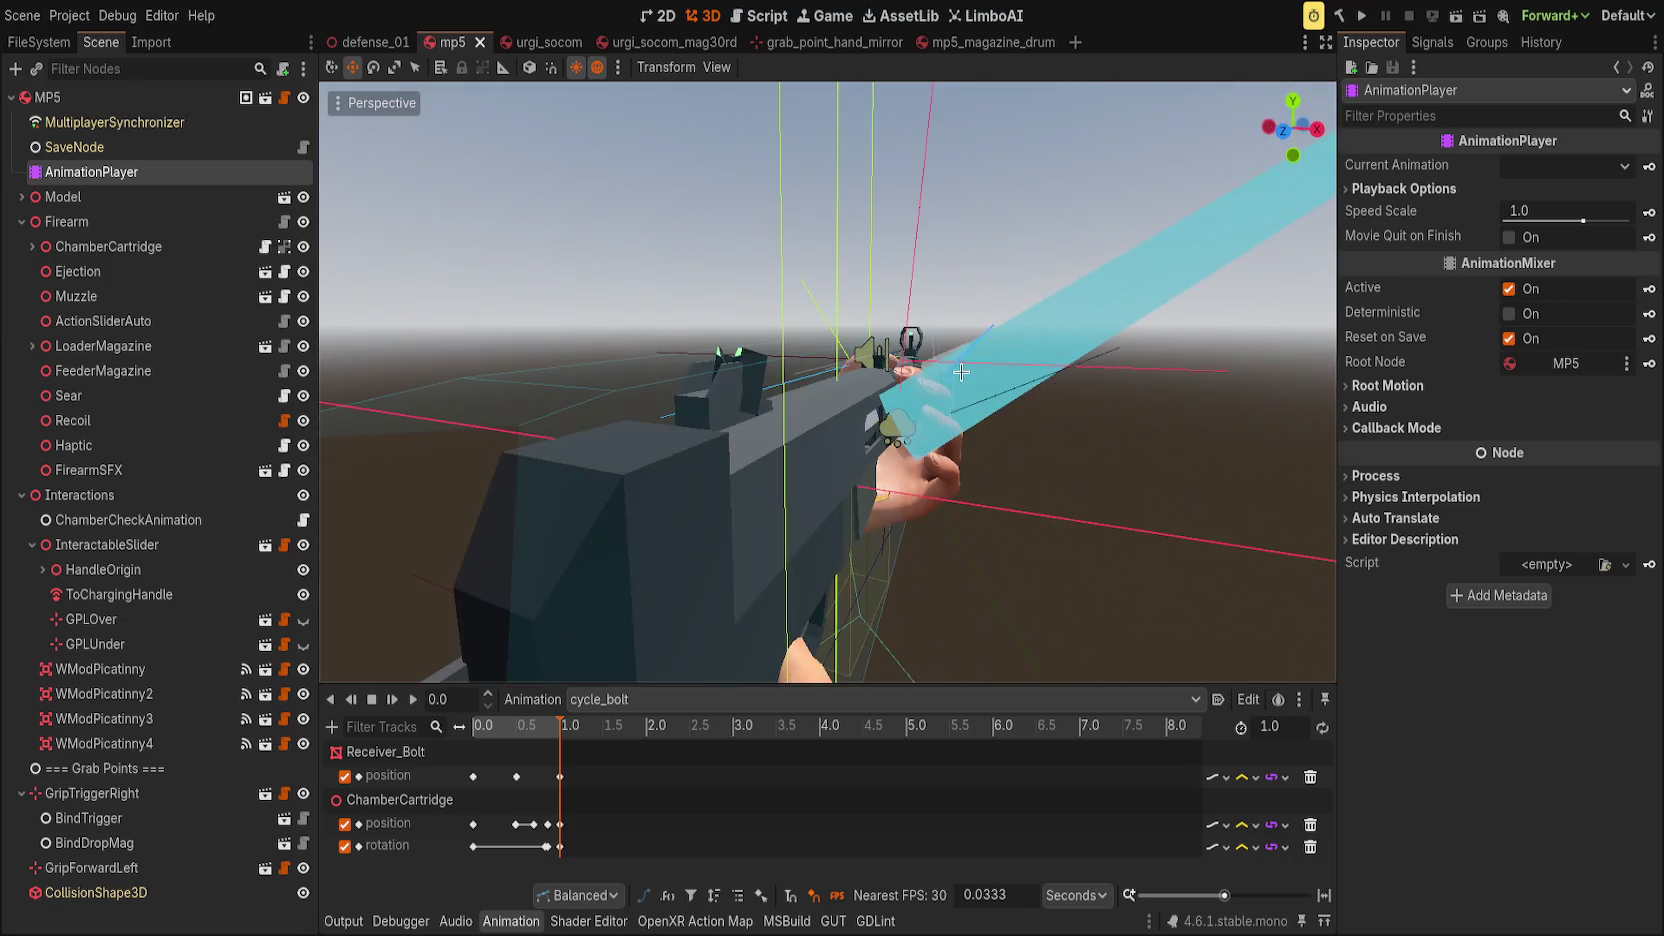
left_click(198, 517)
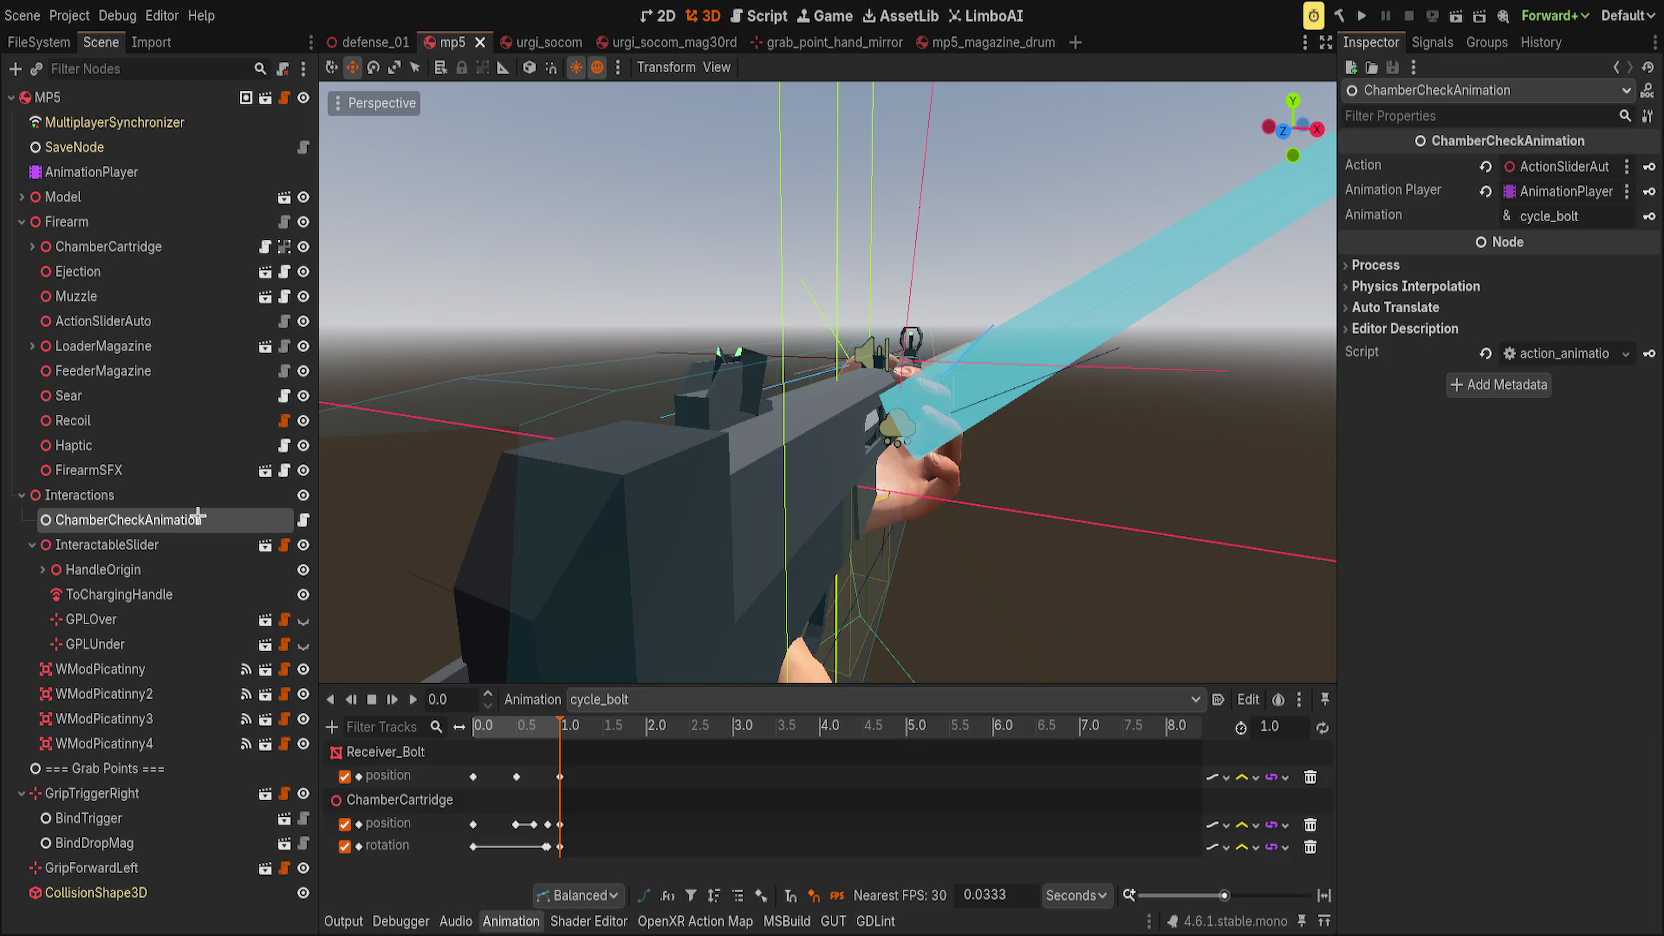
left_click(676, 42)
left_click(303, 420)
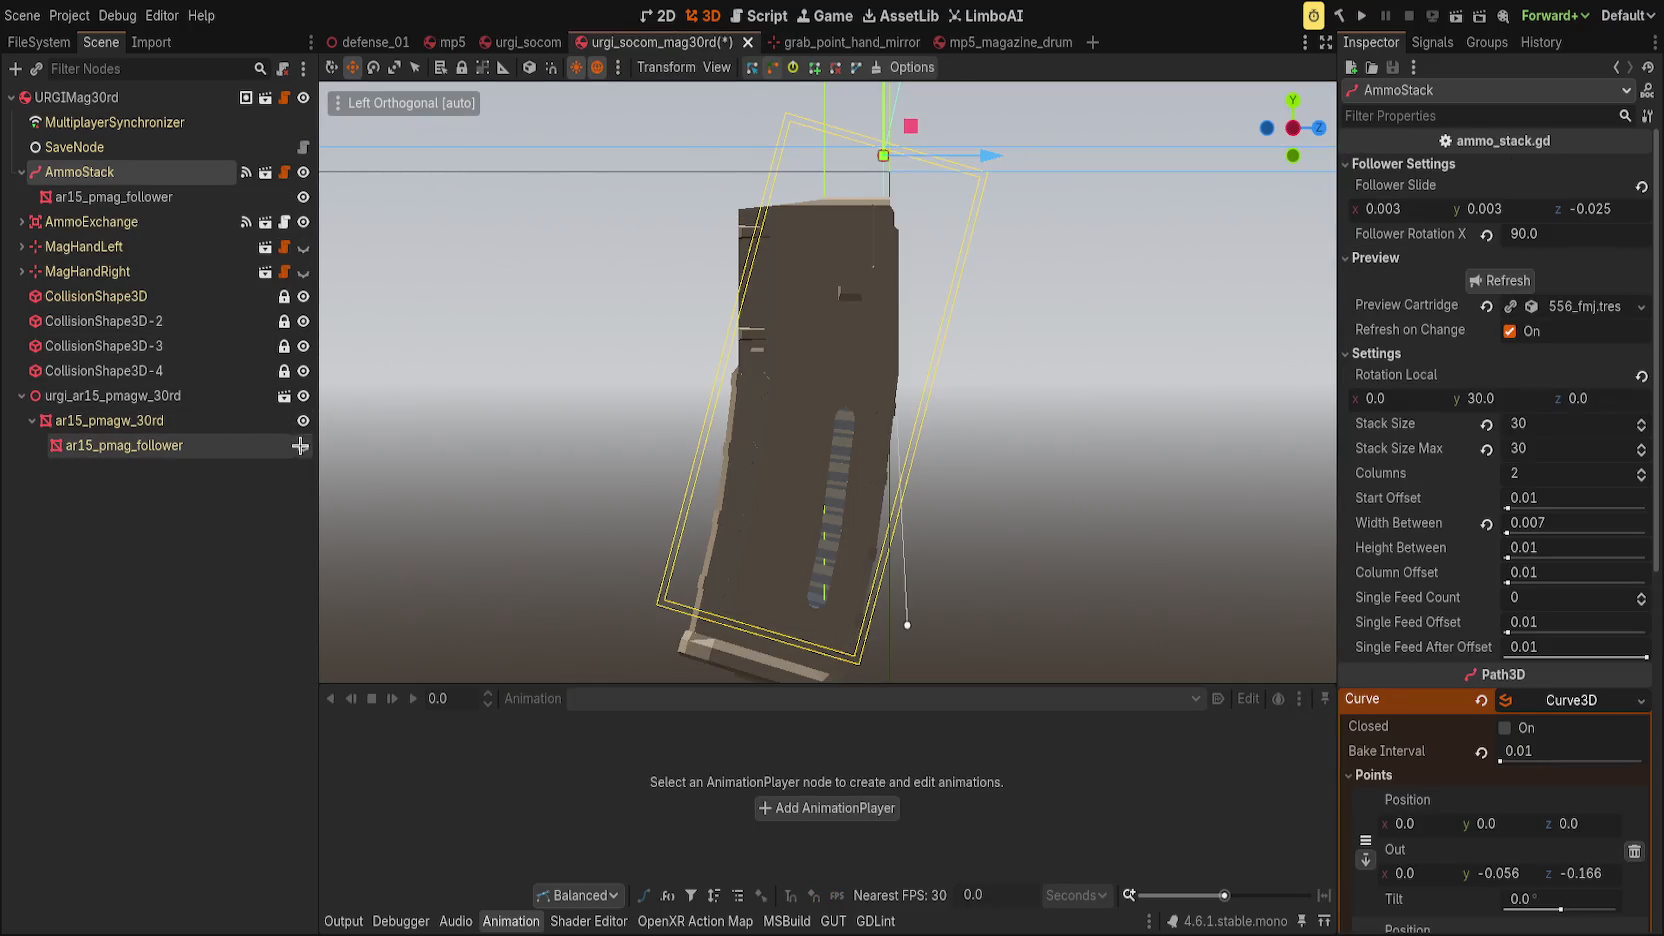
scroll(560, 447, "up", 5)
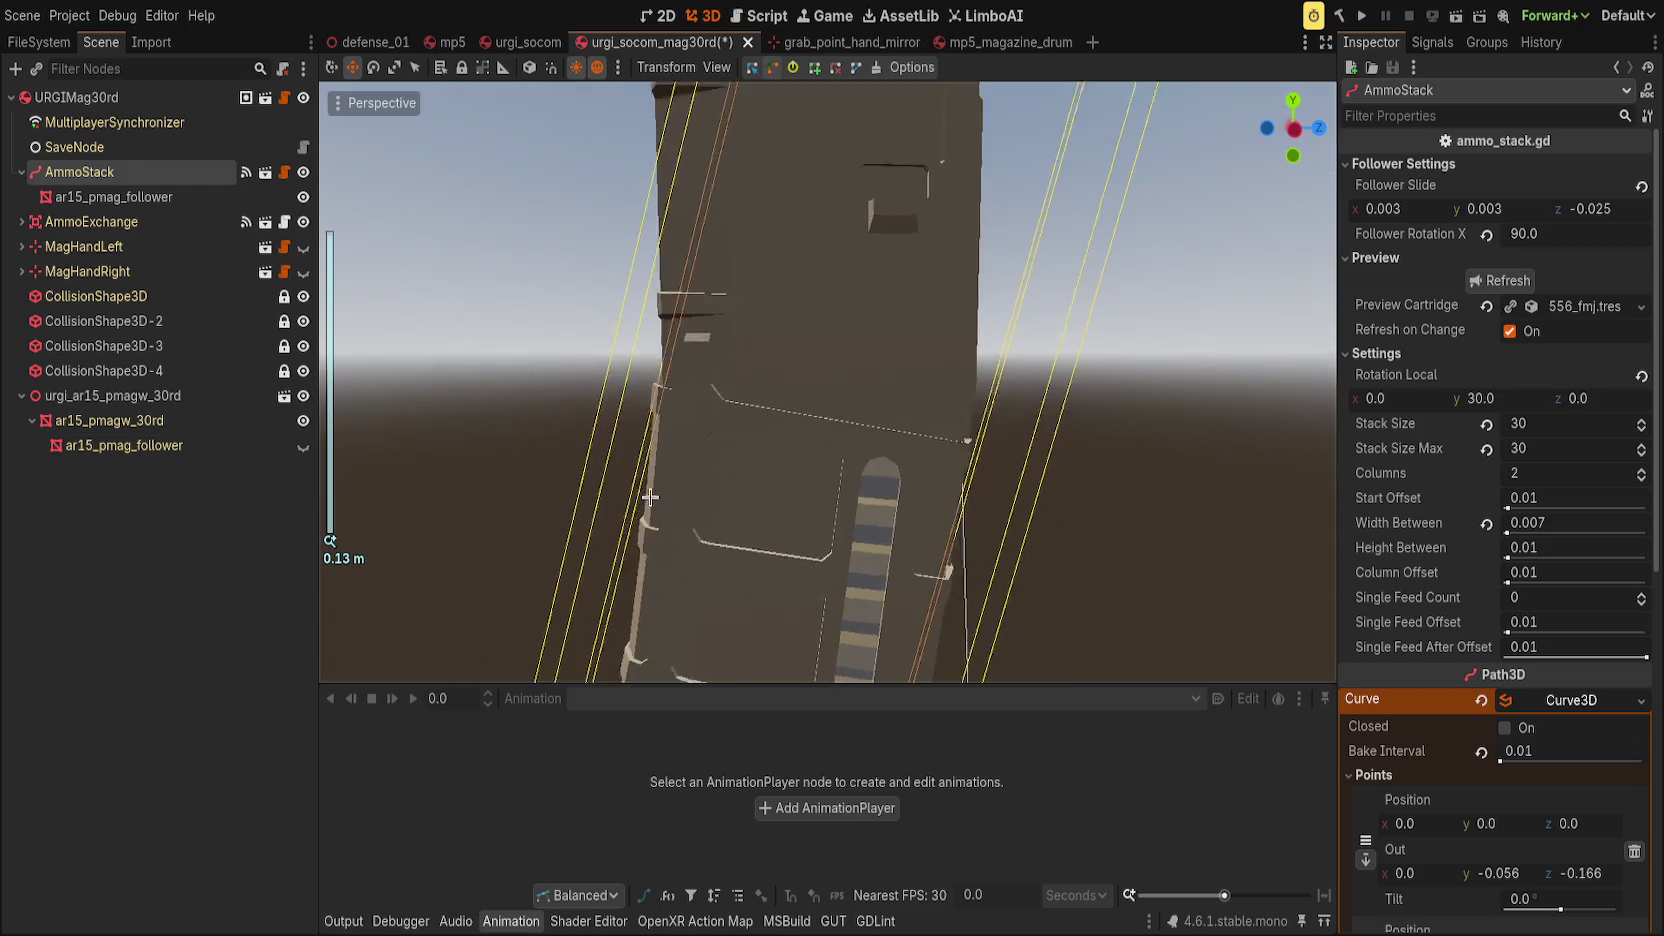
left_click(477, 385)
scroll(579, 438, "down", 3)
mouse_move(579, 438)
left_mouse_down()
mouse_move(758, 483)
mouse_move(593, 508)
mouse_move(576, 531)
mouse_move(776, 427)
mouse_move(668, 377)
left_mouse_up()
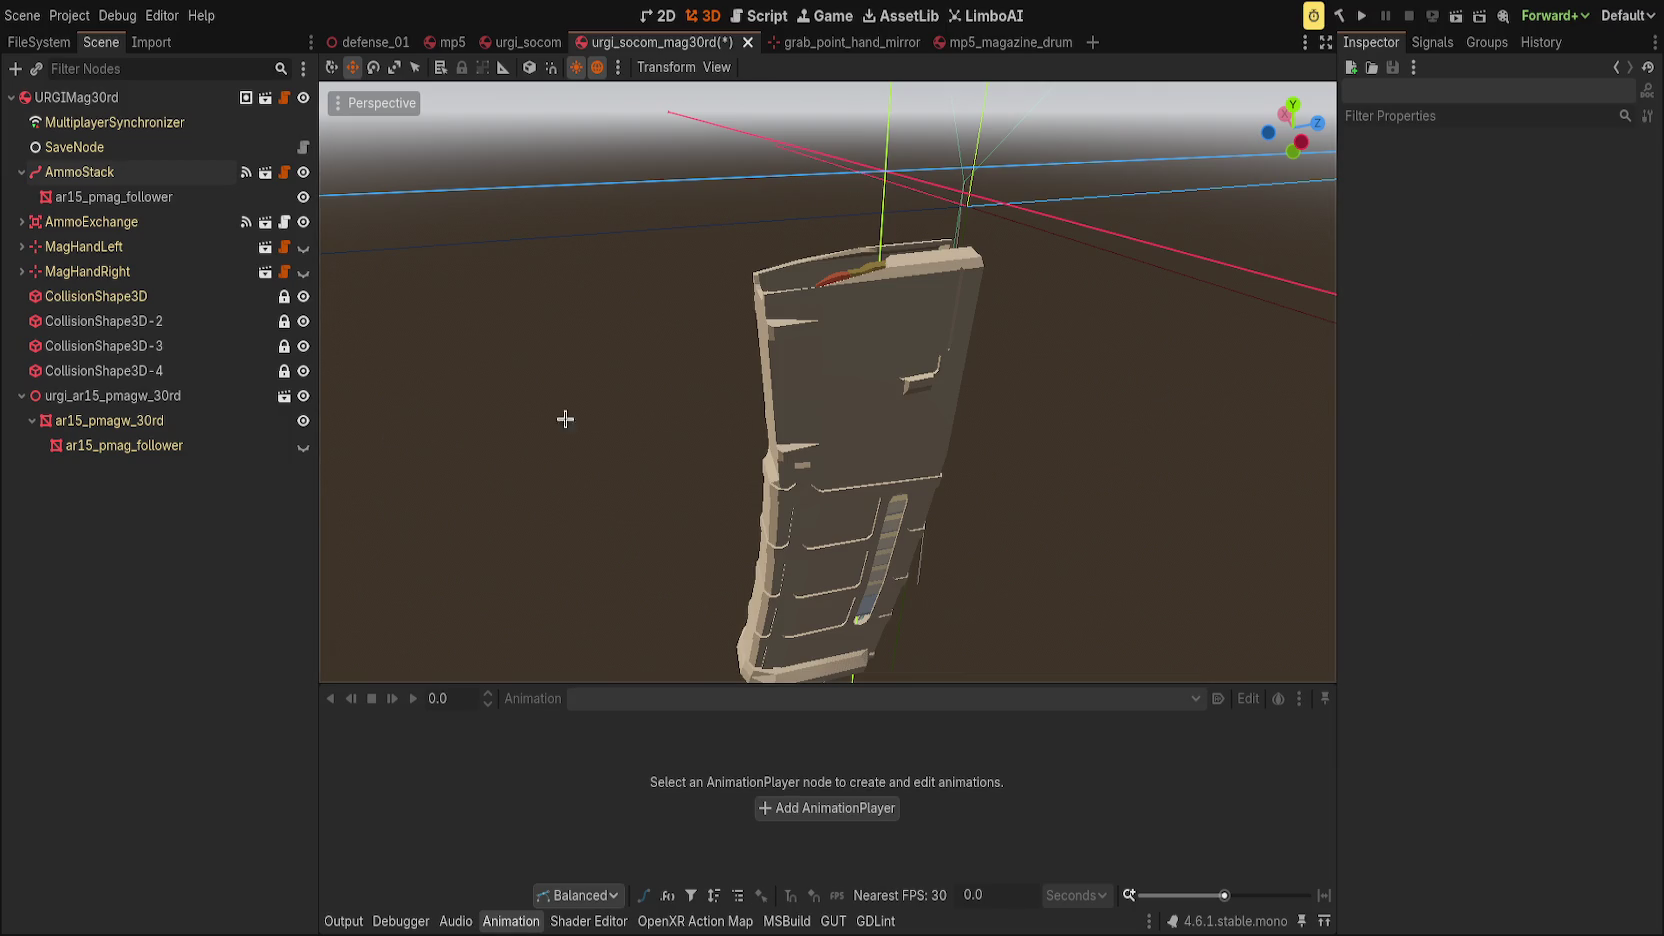
Check the AmmoExchange node, orbit the magazine, and save urgi_socom_mag30rd.
left_click(21, 172)
left_click(21, 197)
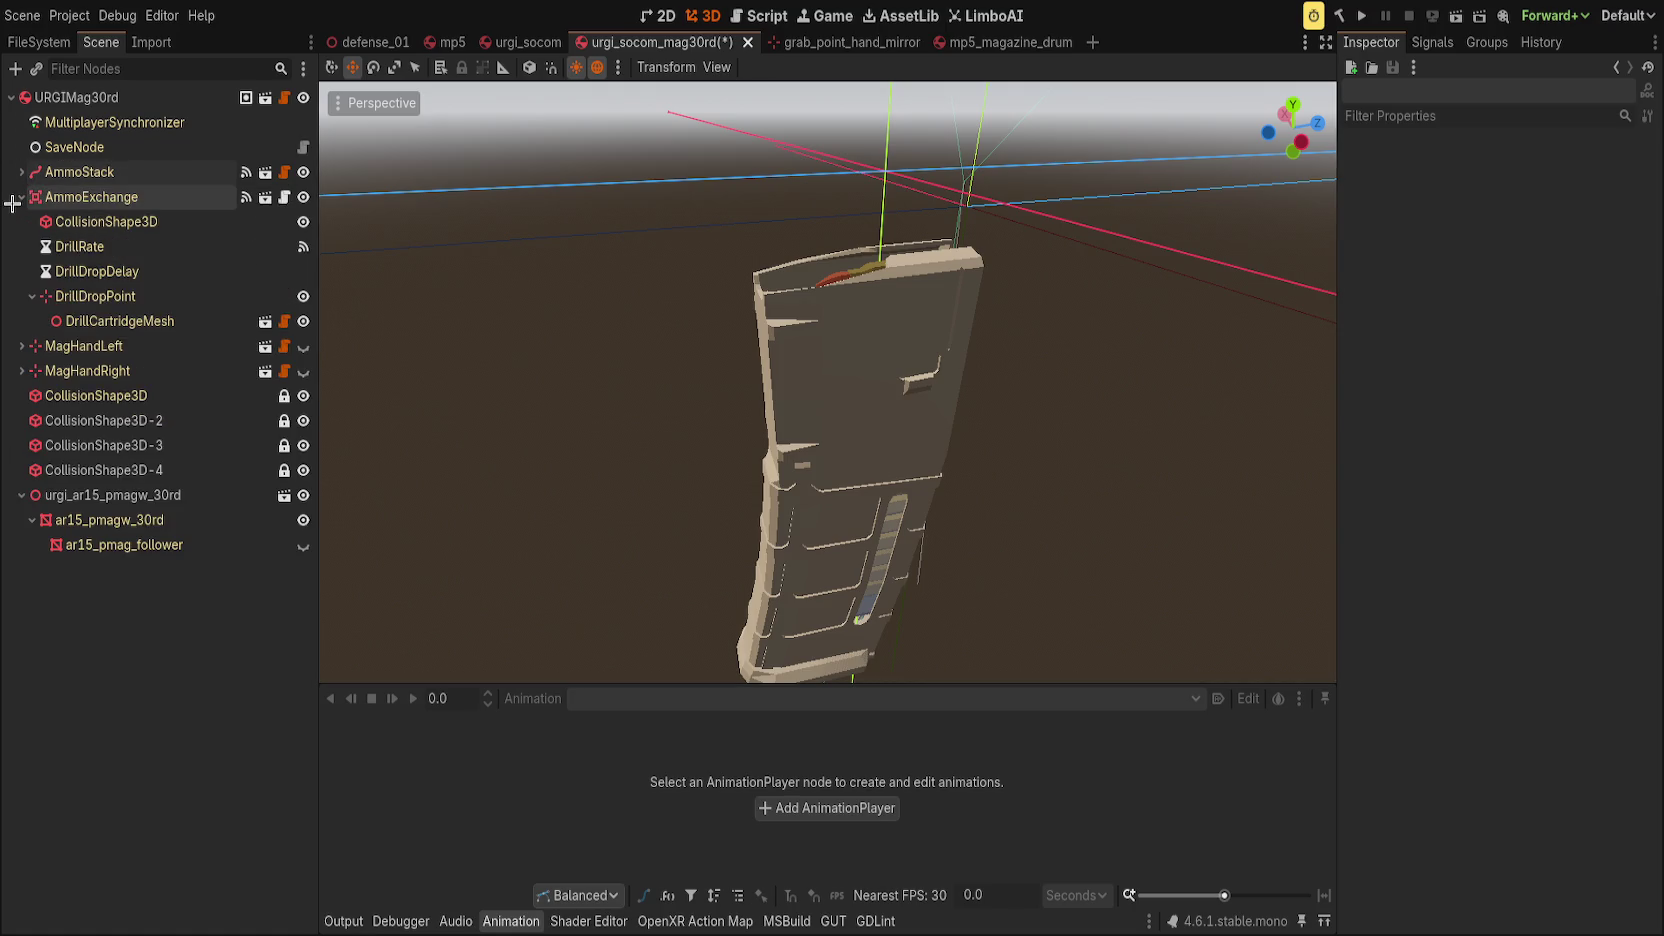
left_click(45, 197)
left_click(21, 197)
left_click(73, 458)
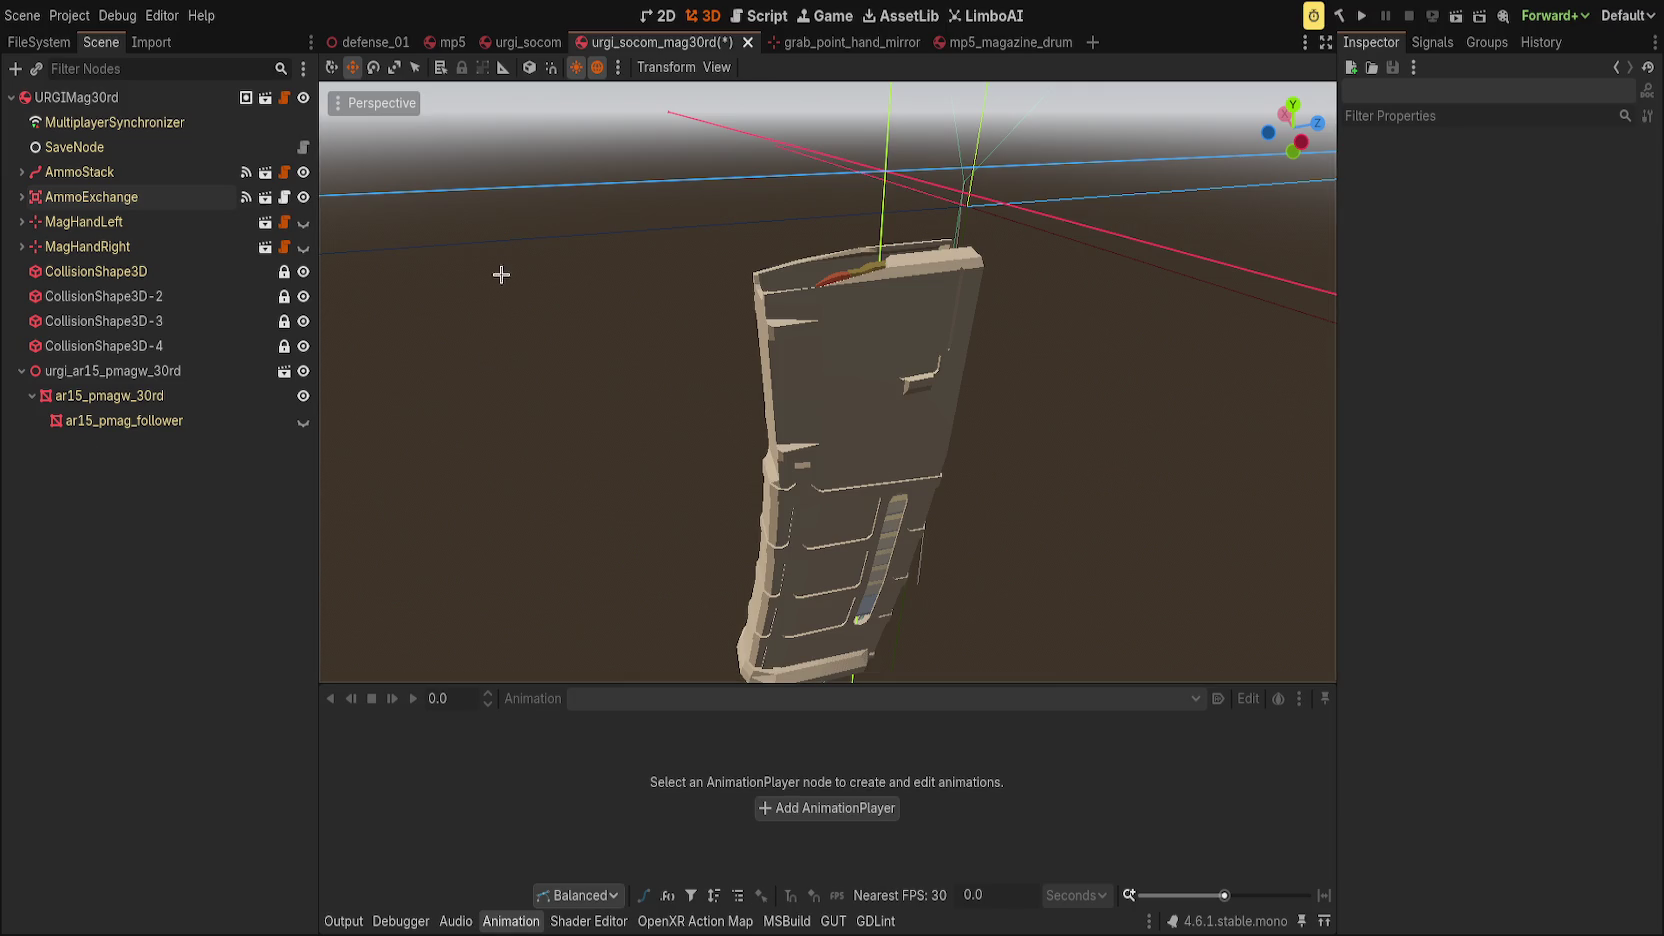
mouse_move(501, 271)
left_mouse_down()
mouse_move(501, 323)
mouse_move(472, 267)
left_mouse_up()
scroll(472, 267, "down", 2)
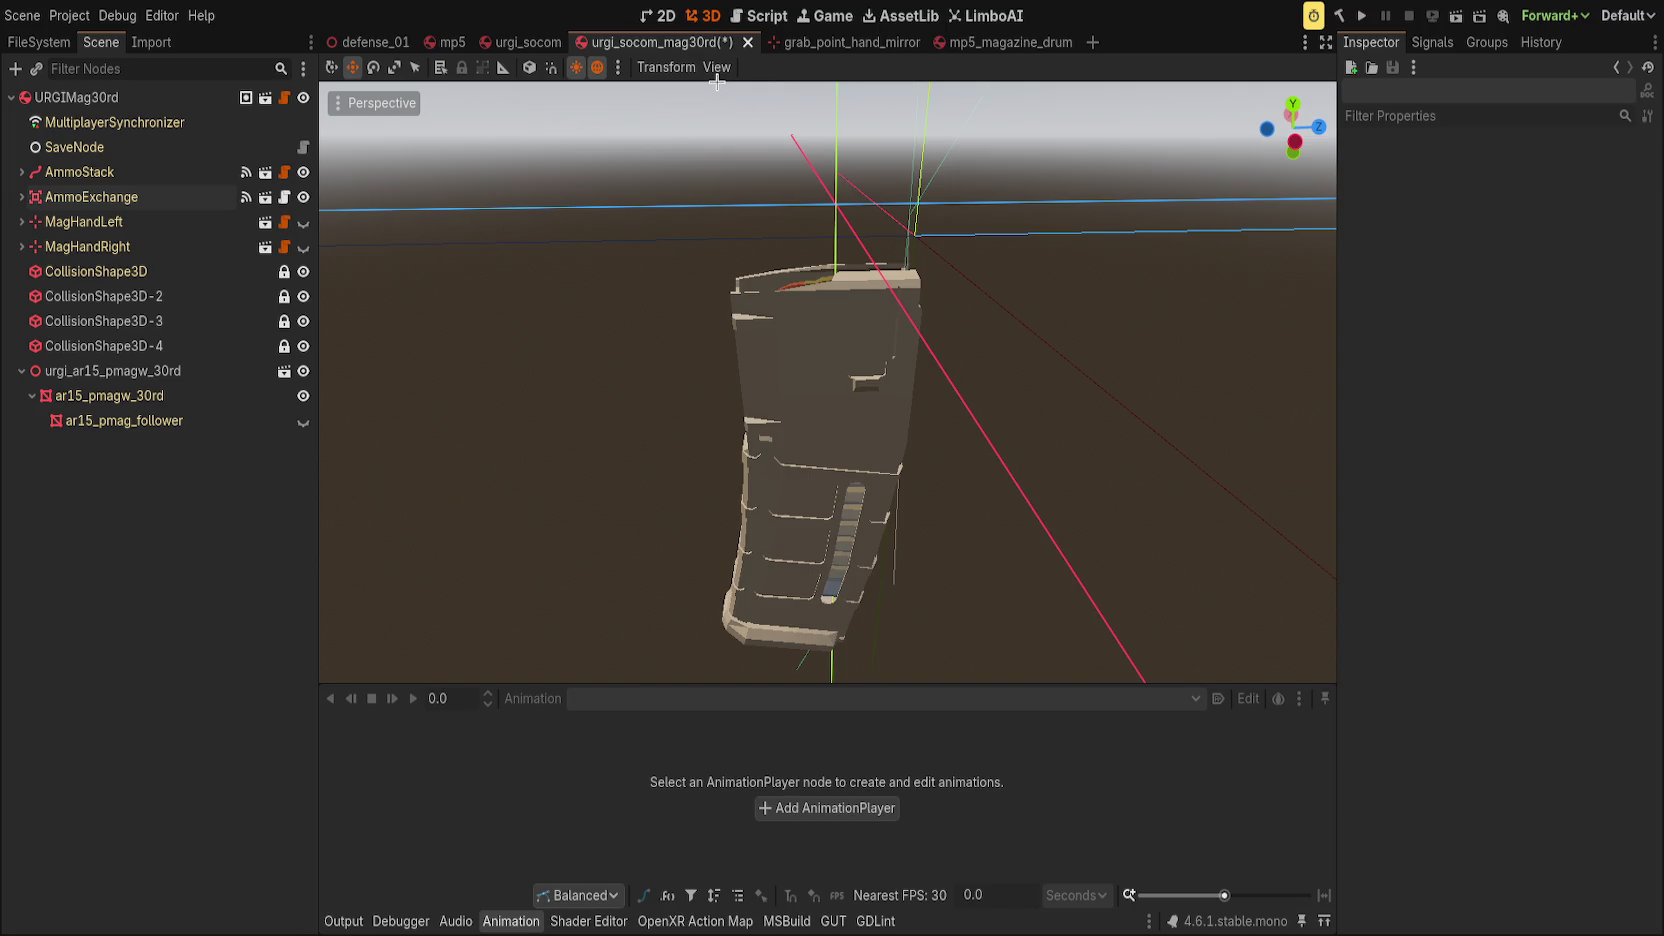
key("ctrl+s")
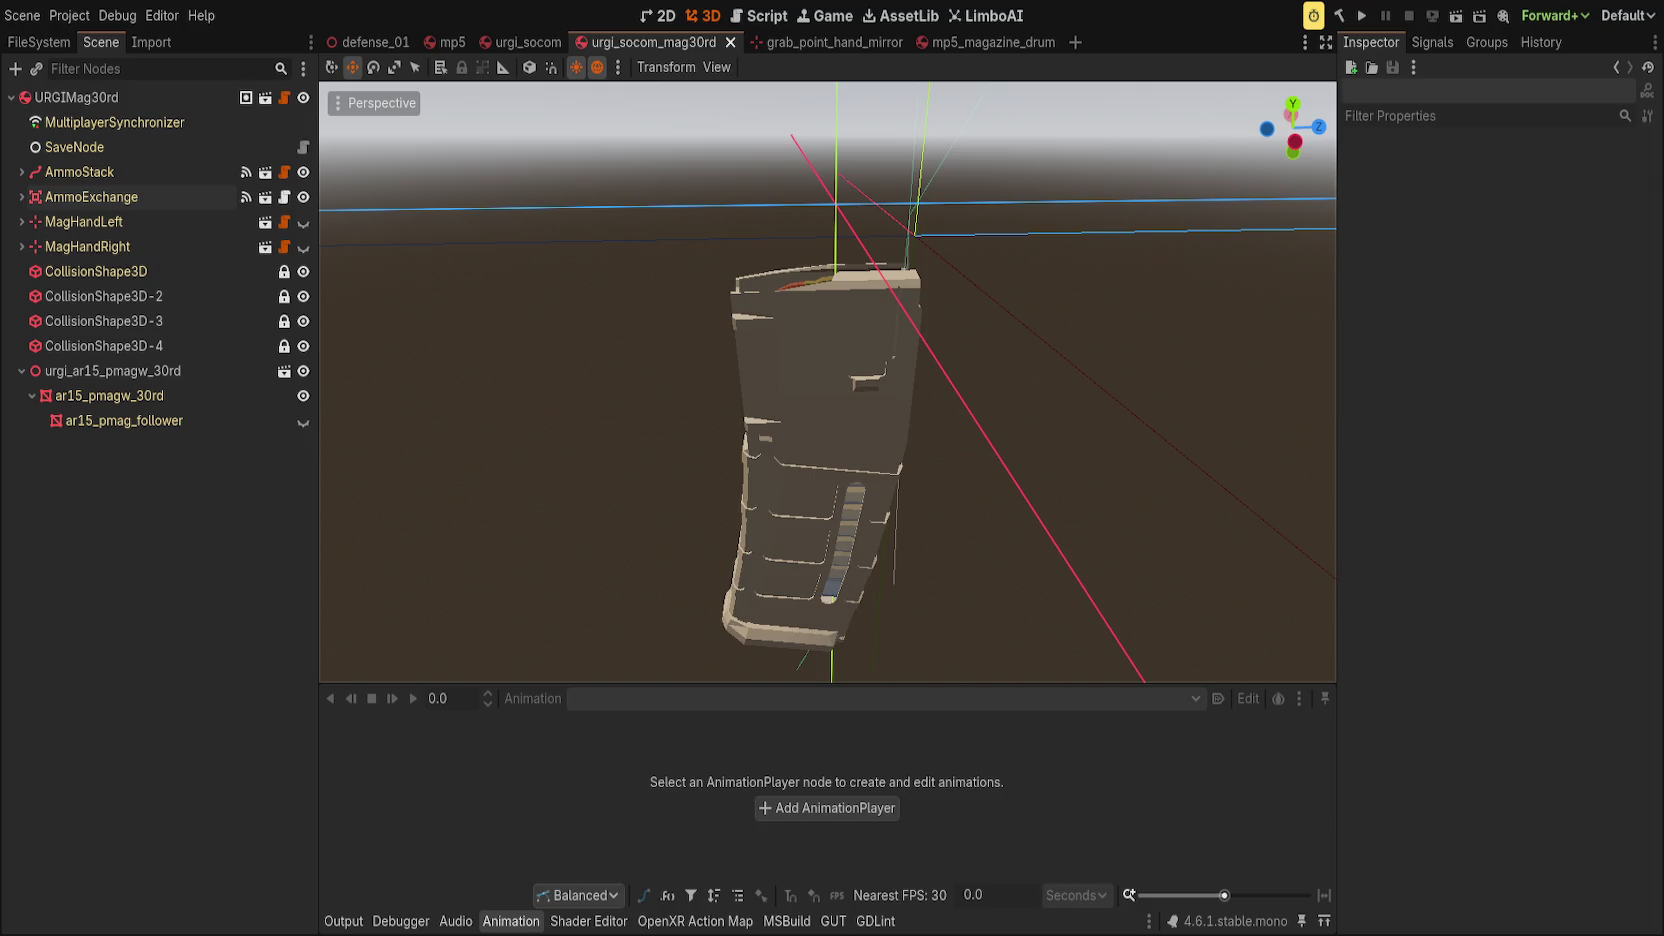
Switch to mp5_magazine_drum, select its MP5MagazineDrum root, and save.
left_click(975, 42)
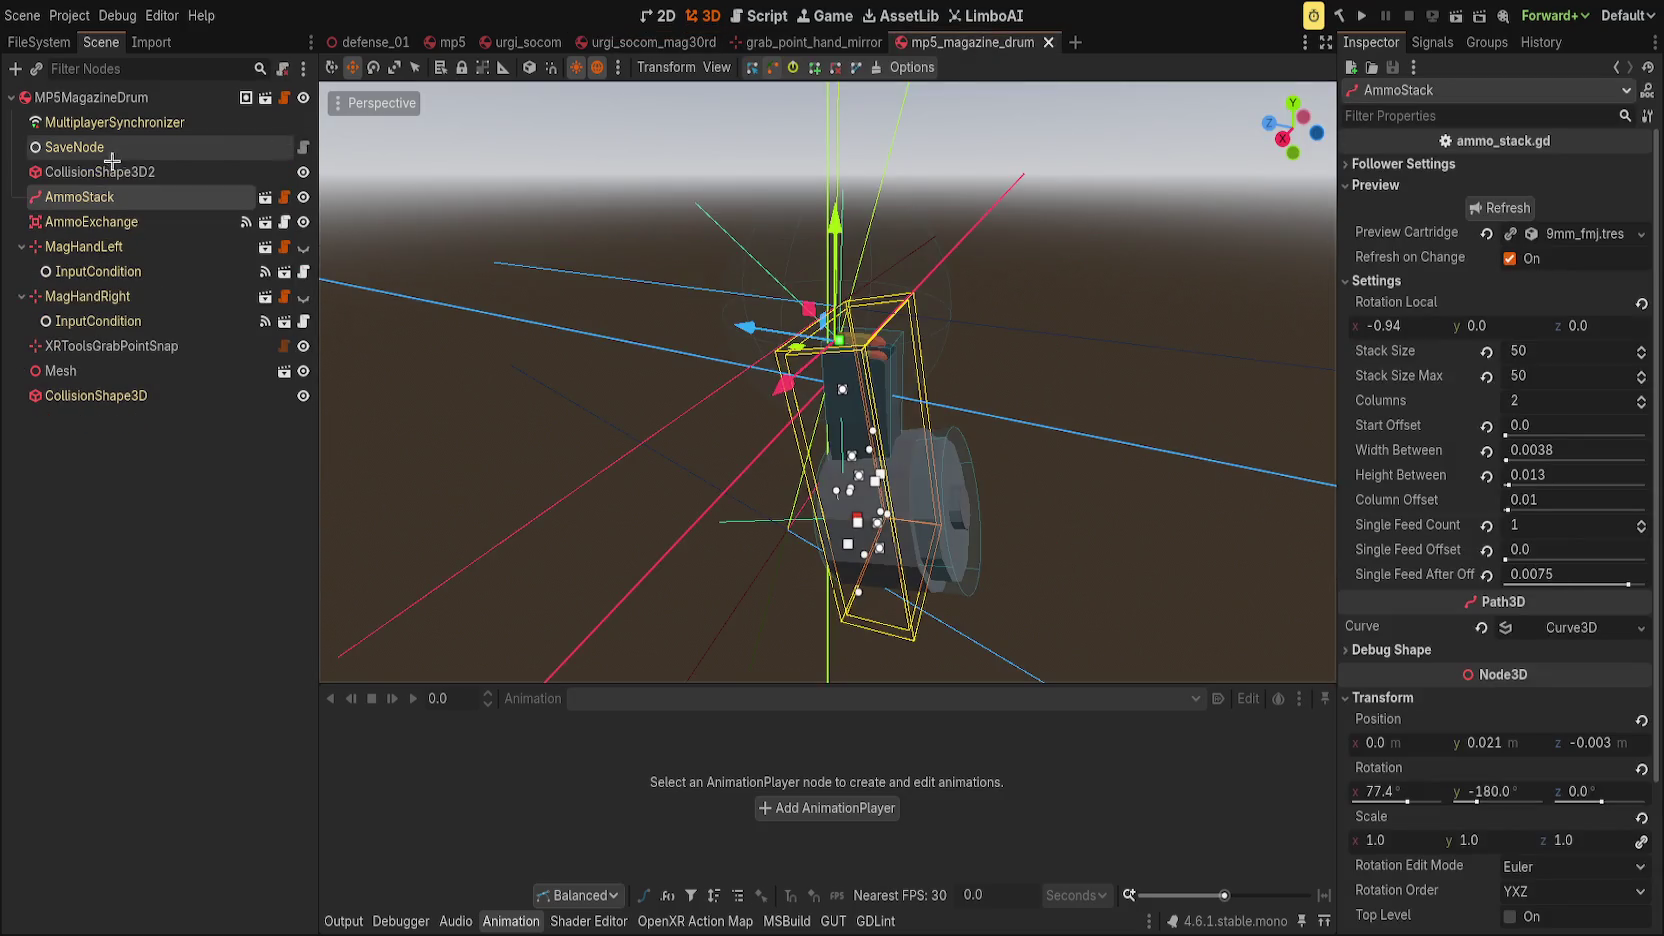
left_click(90, 97)
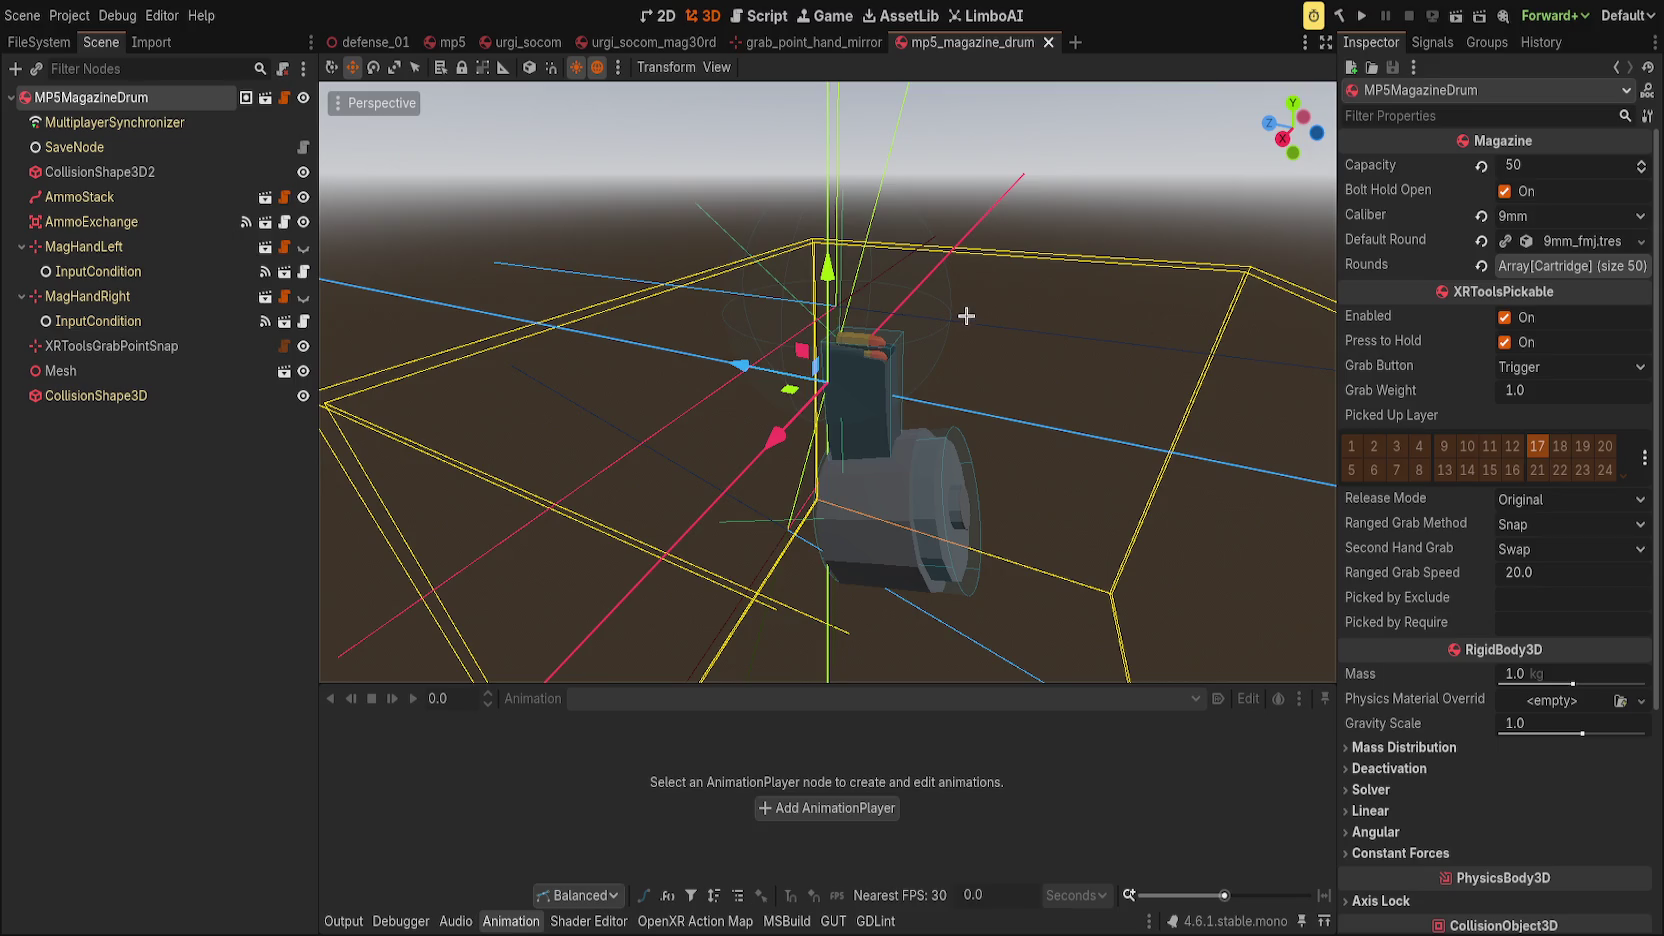
key("ctrl+s")
Close the mp5_magazine_drum and grab_point_hand_mirror scenes.
left_click(97, 504)
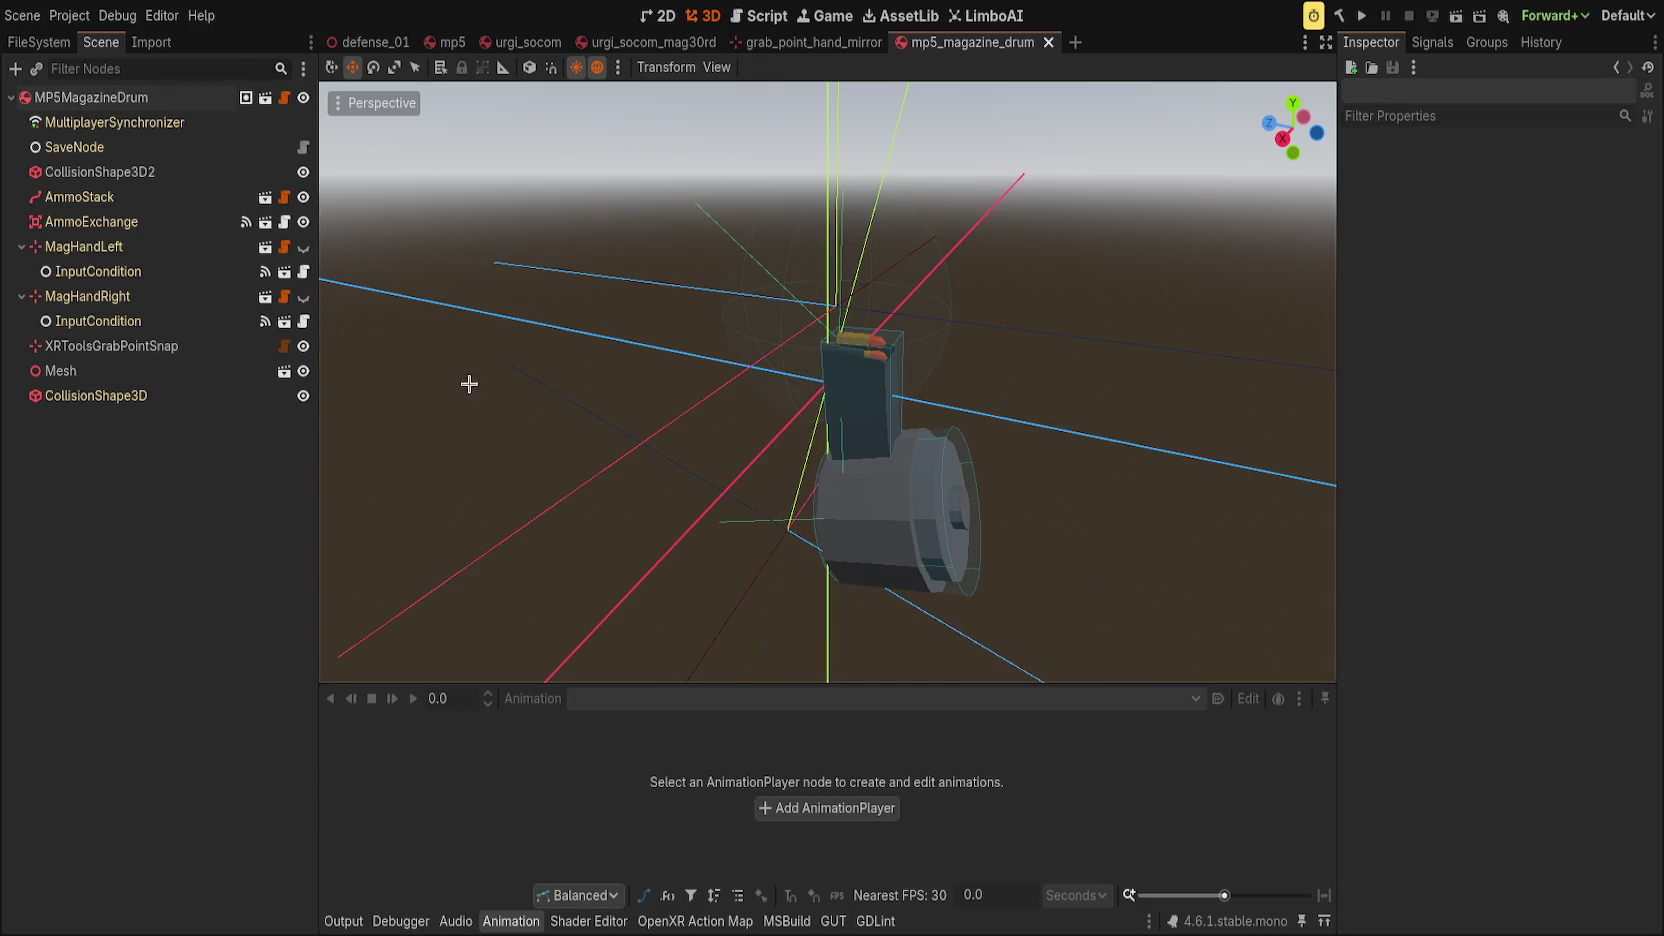
middle_click(951, 51)
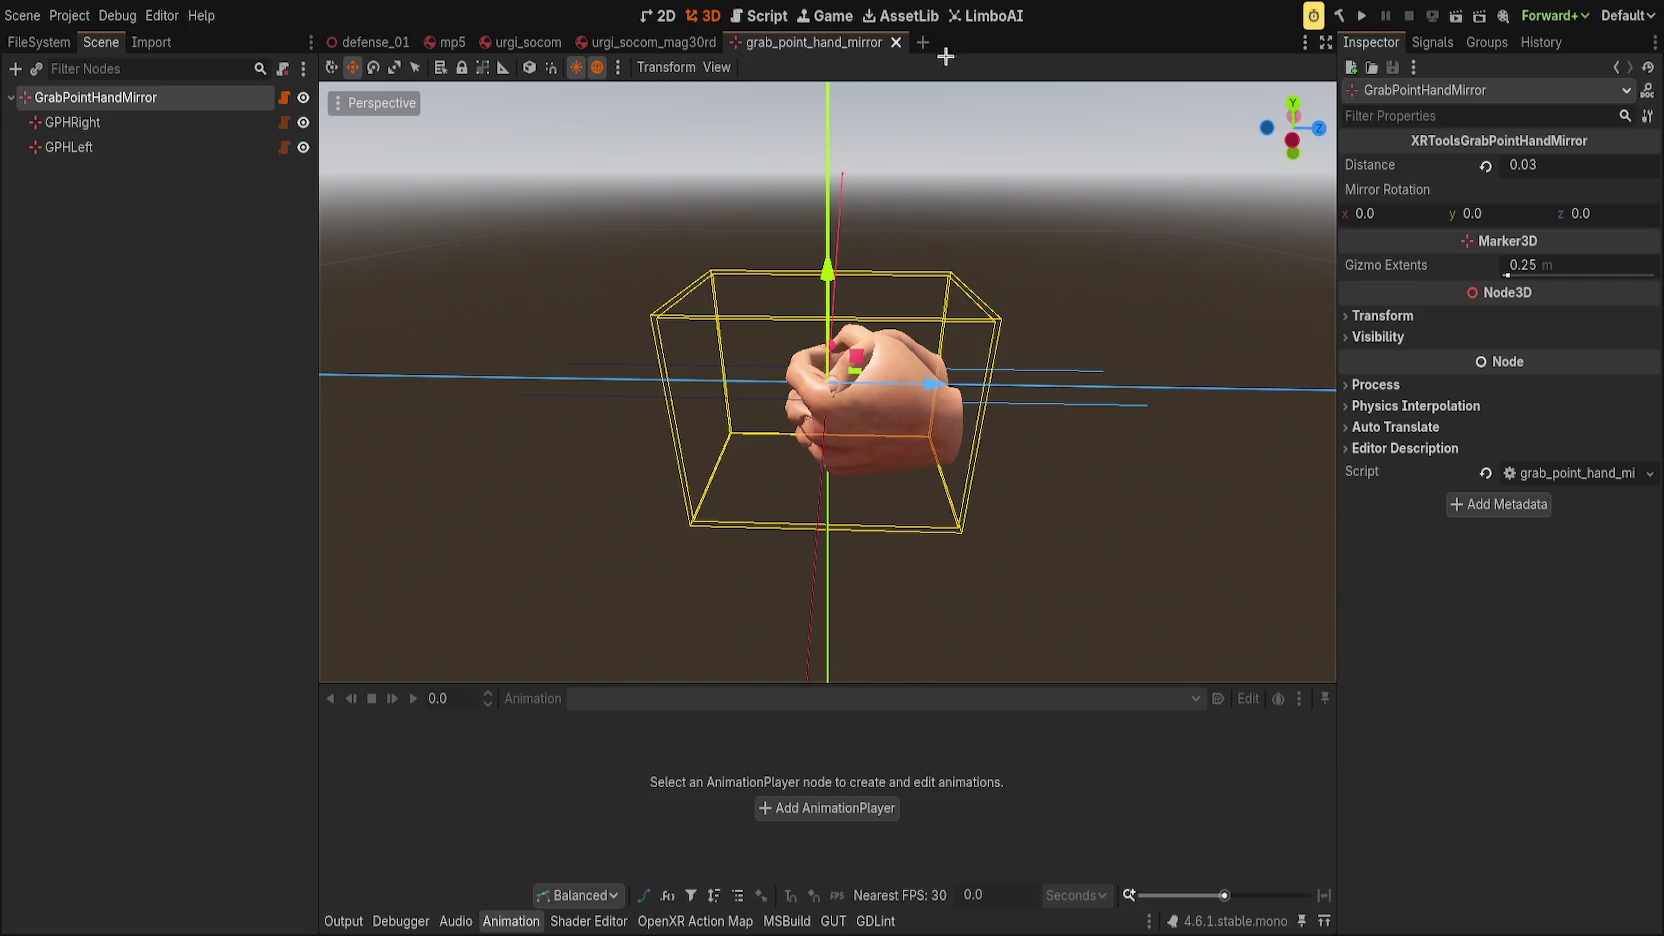
middle_click(812, 56)
Make the MagHandLeft and MagHandRight grab hands visible and view the magazine from the side.
left_click(654, 253)
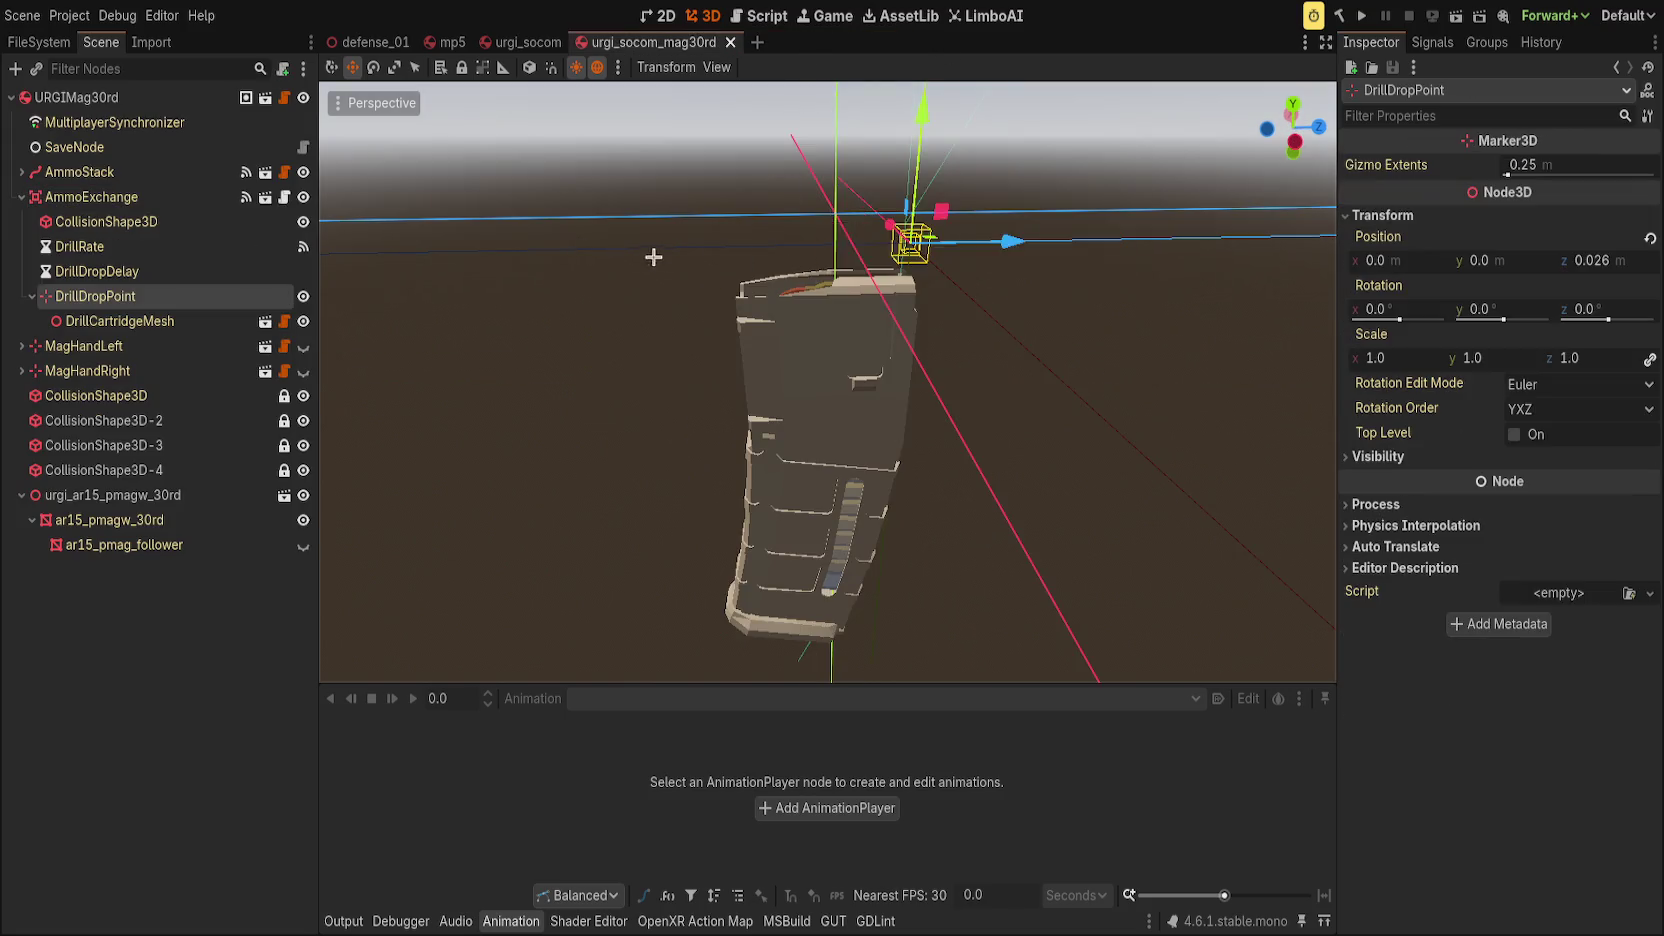
mouse_move(654, 253)
left_mouse_down()
mouse_move(729, 502)
mouse_move(735, 412)
mouse_move(680, 200)
mouse_move(661, 475)
mouse_move(789, 527)
mouse_move(691, 501)
mouse_move(706, 568)
mouse_move(728, 542)
mouse_move(719, 304)
mouse_move(327, 397)
left_mouse_up()
scroll(729, 502, "down", 2)
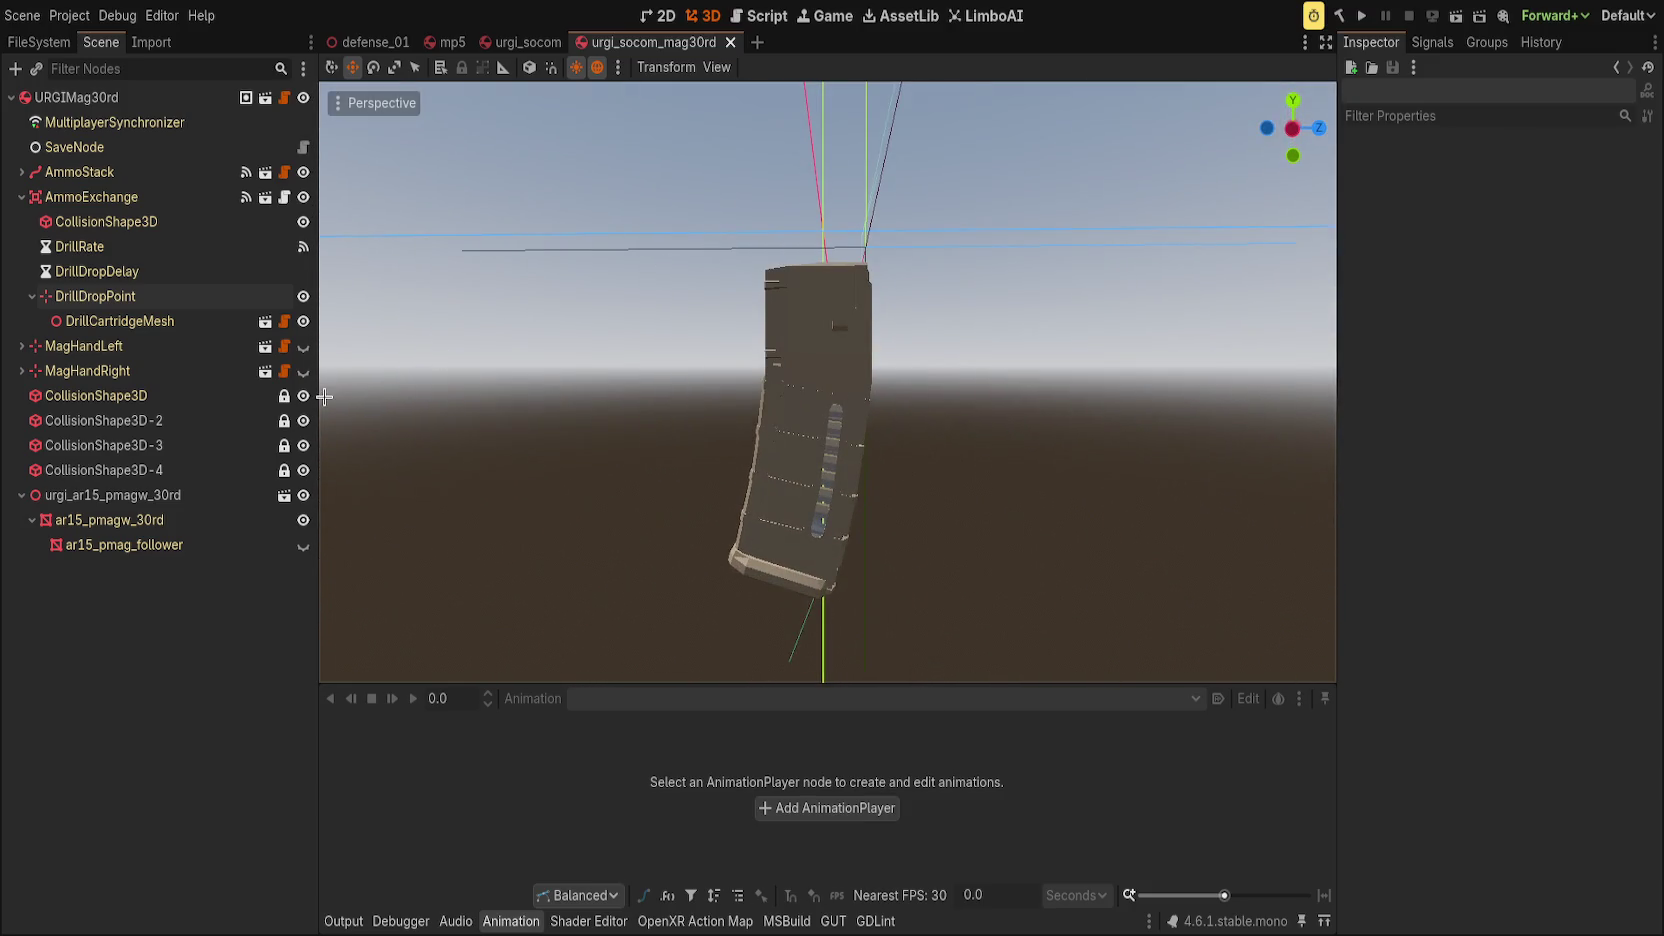
left_click(303, 346)
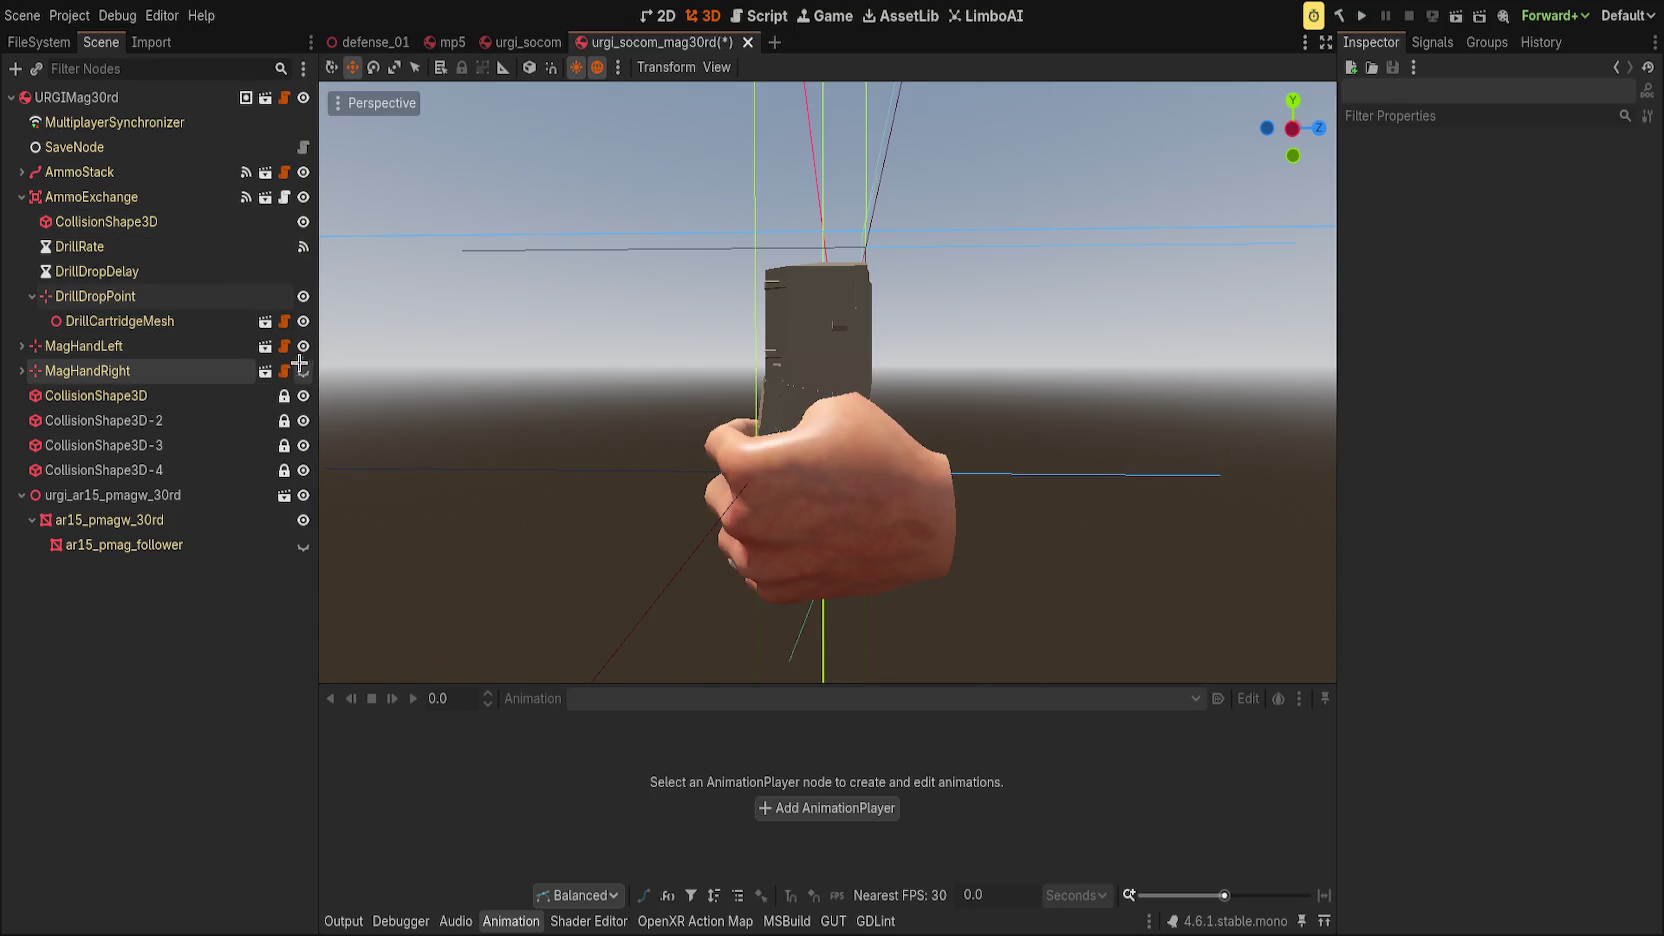
left_click(303, 371)
mouse_move(700, 520)
left_mouse_down()
mouse_move(724, 550)
mouse_move(678, 573)
left_mouse_up()
key("ctrl+KP_3")
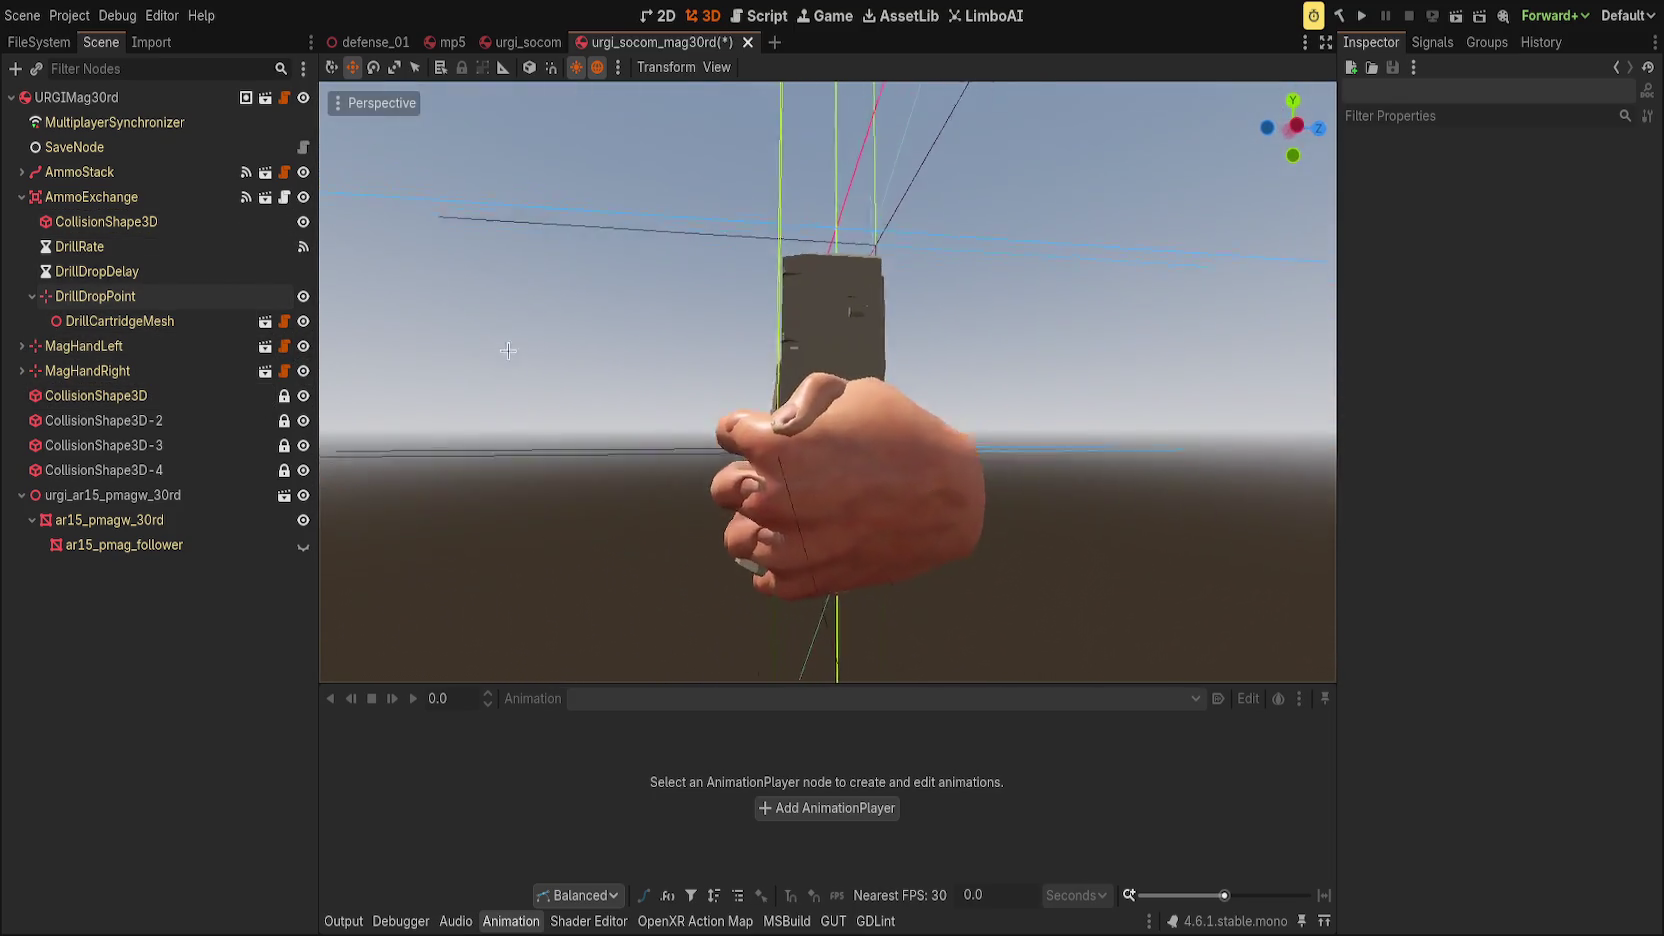
Tilt MagHandLeft and MagHandRight together about 7 degrees, reposition them, and save.
left_click(85, 346)
left_click(130, 372, "ctrl")
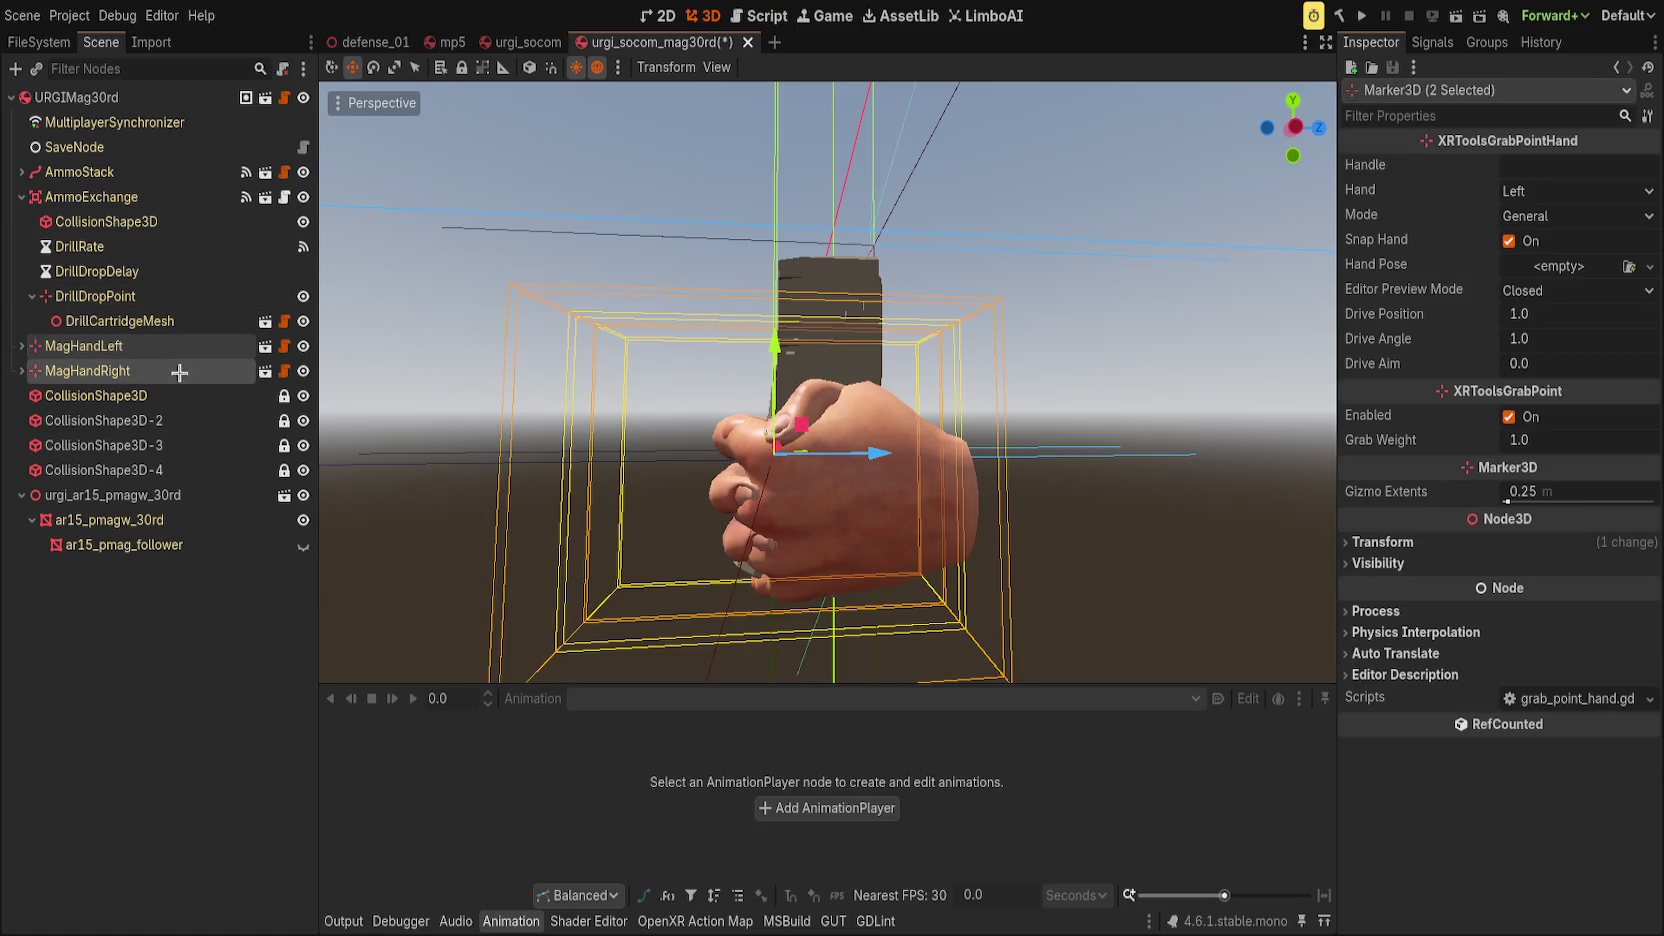
key("e")
mouse_move(706, 413)
left_mouse_down()
mouse_move(742, 402)
mouse_move(817, 437)
left_mouse_up()
key("w")
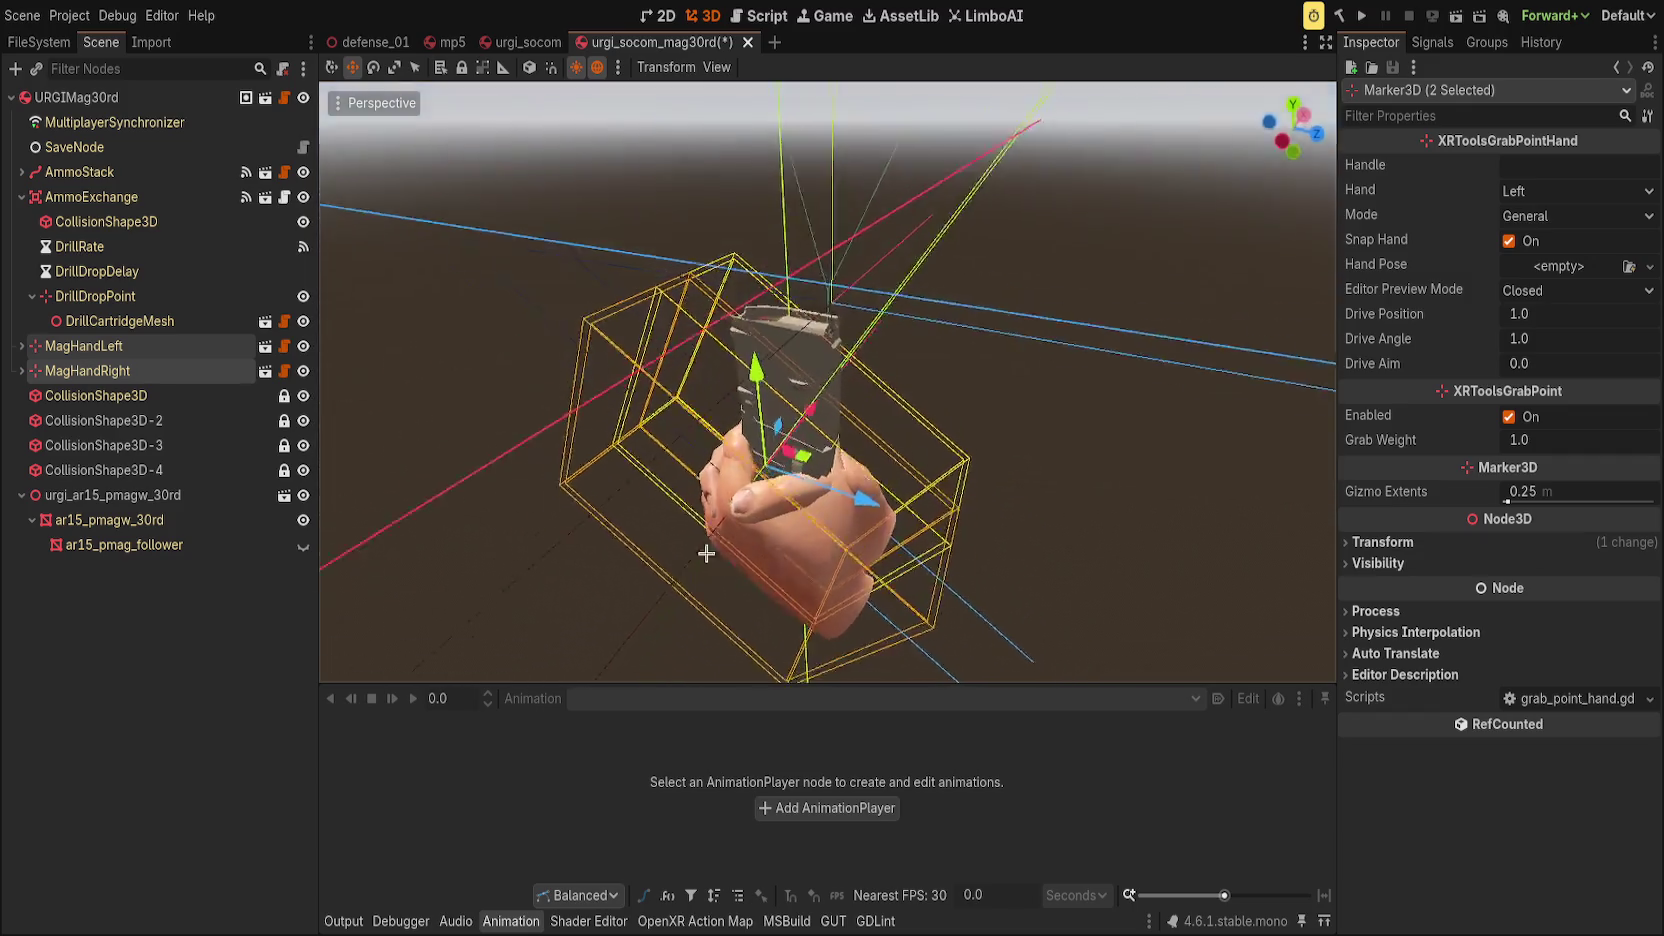
left_click(920, 396)
key("ctrl+s")
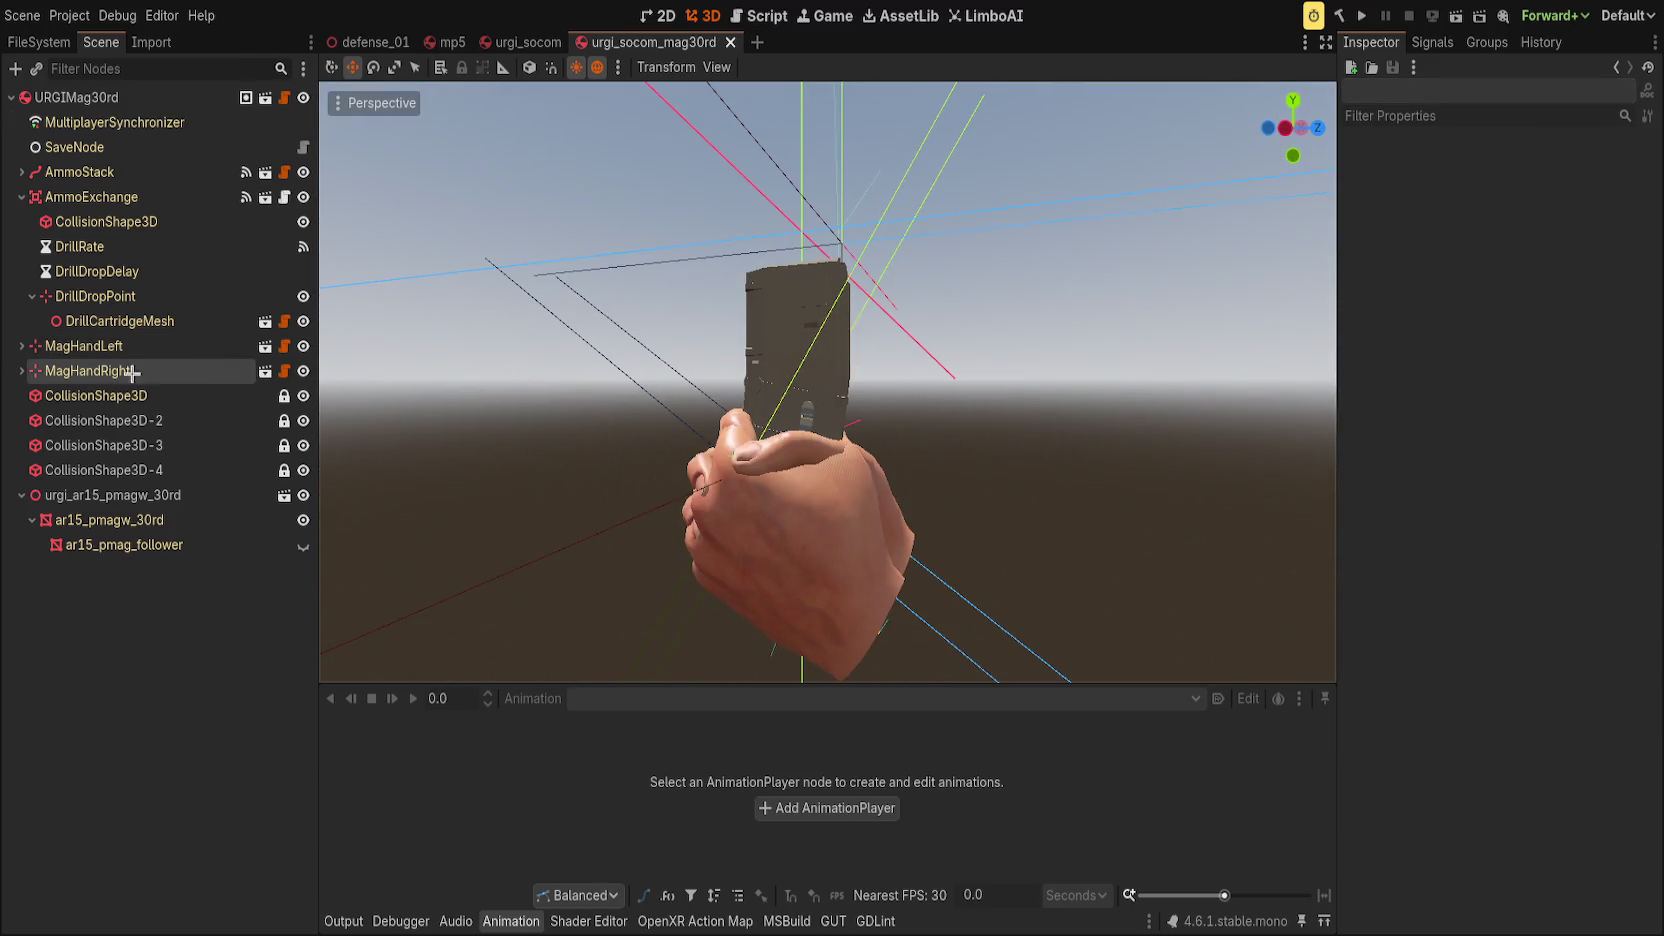
Hide both magazine grab hands, save the magazine scene, and return to urgi_socom.
left_click(303, 346)
left_click(303, 371)
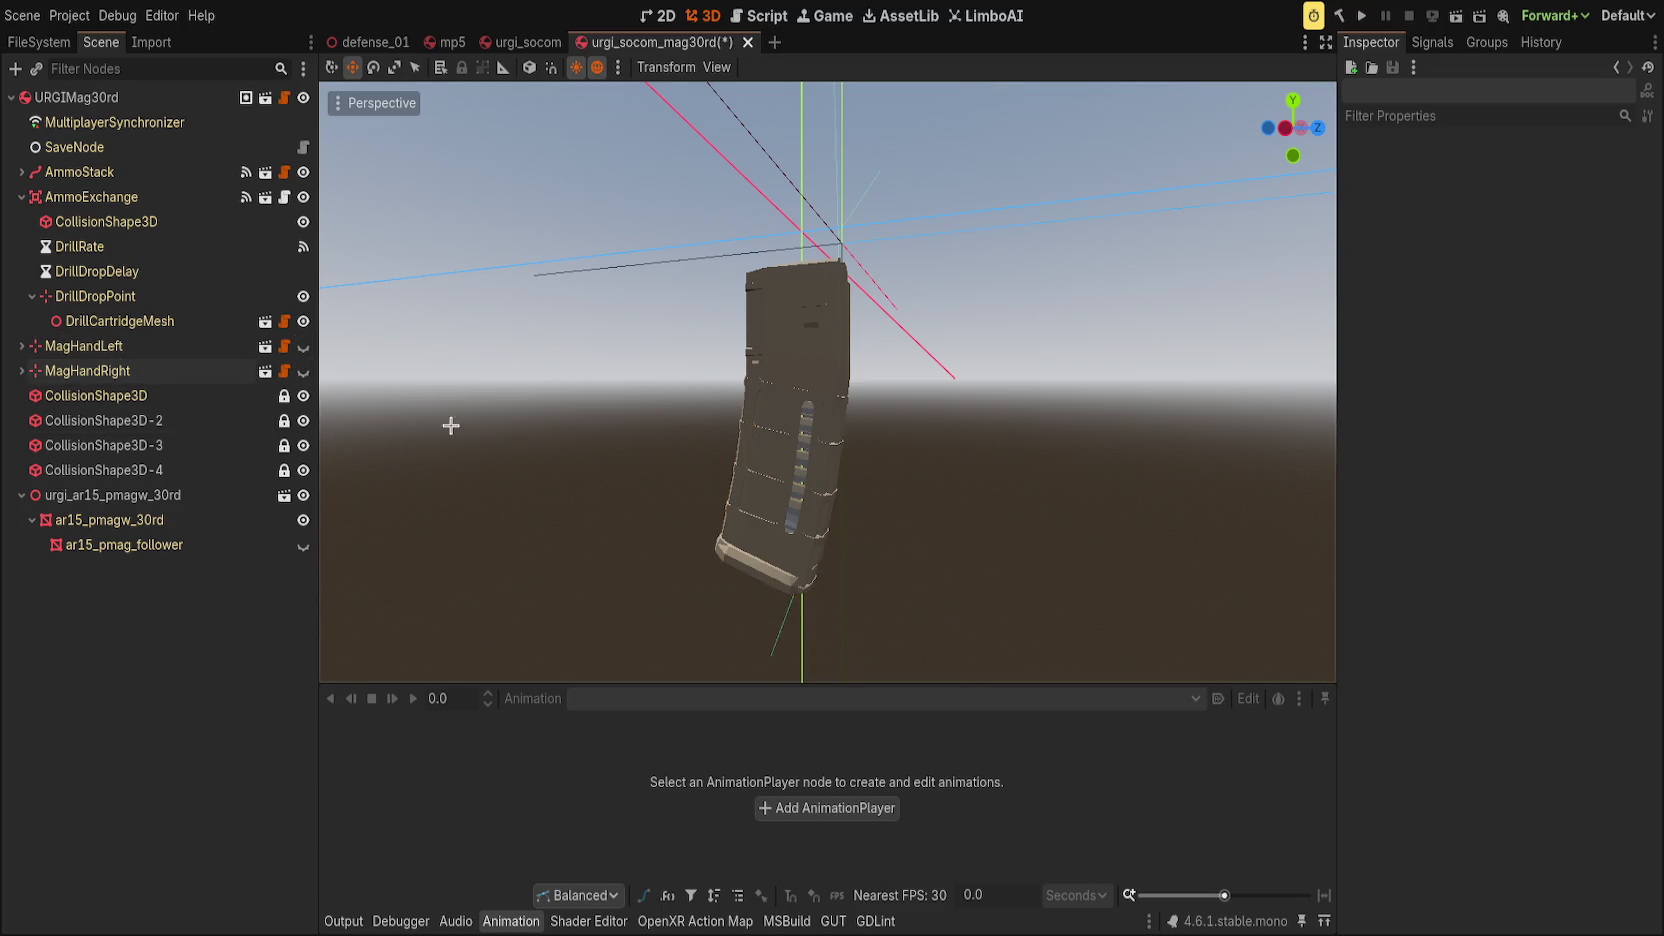
left_click_drag(449, 423, 568, 357)
key("ctrl+s")
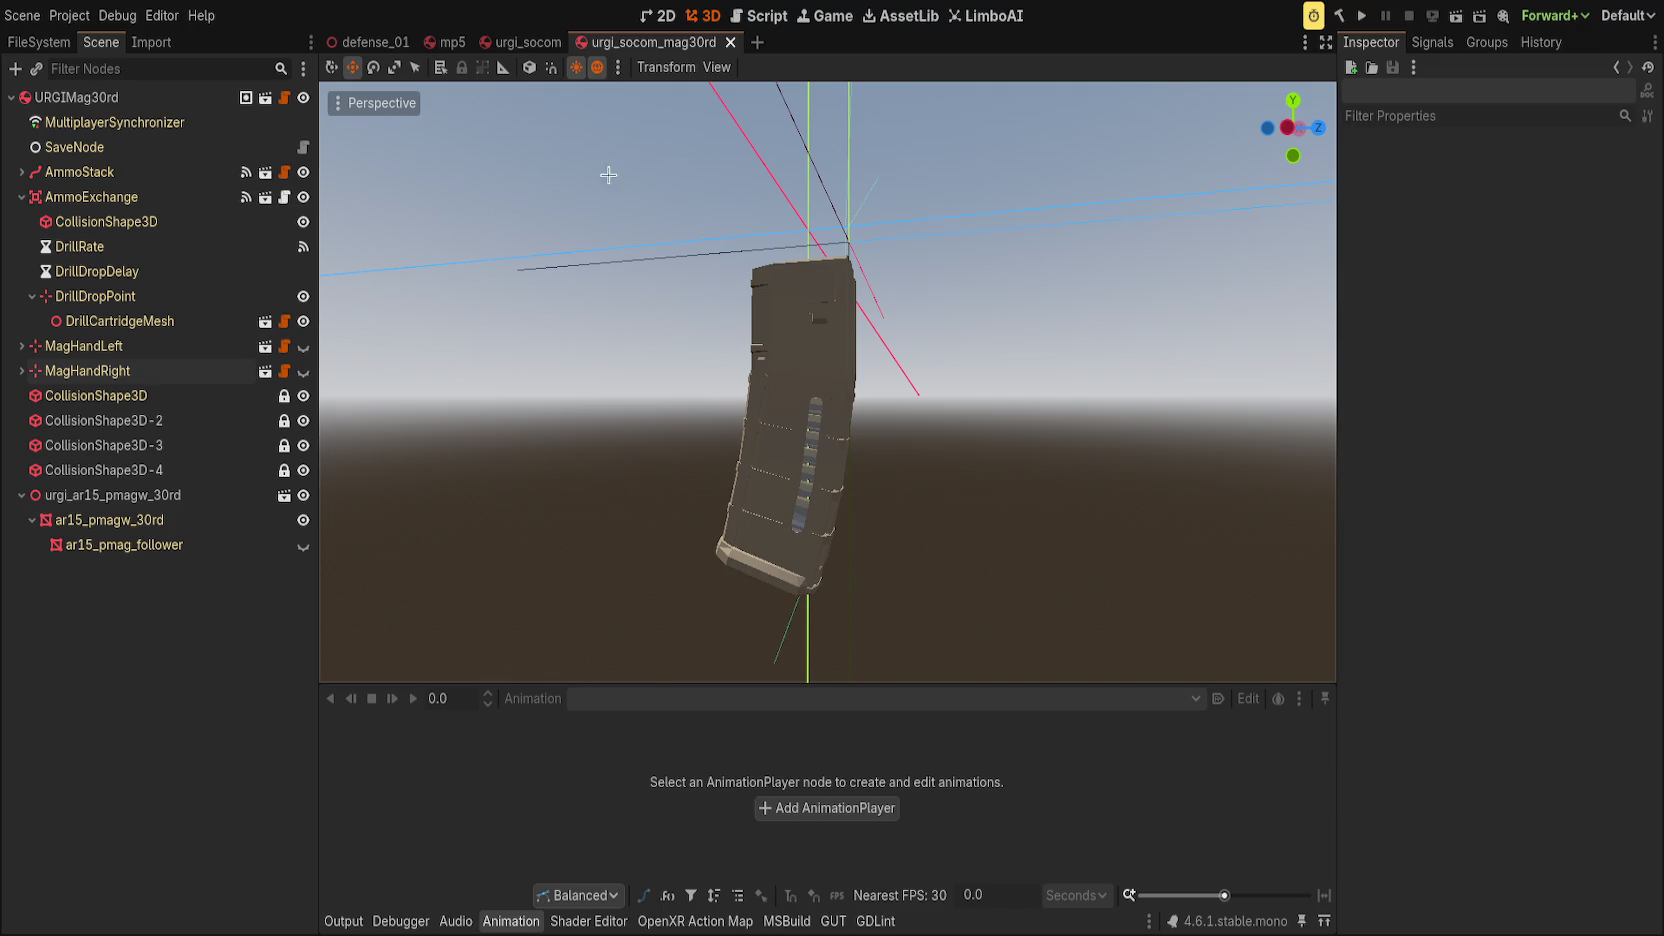
left_click(514, 33)
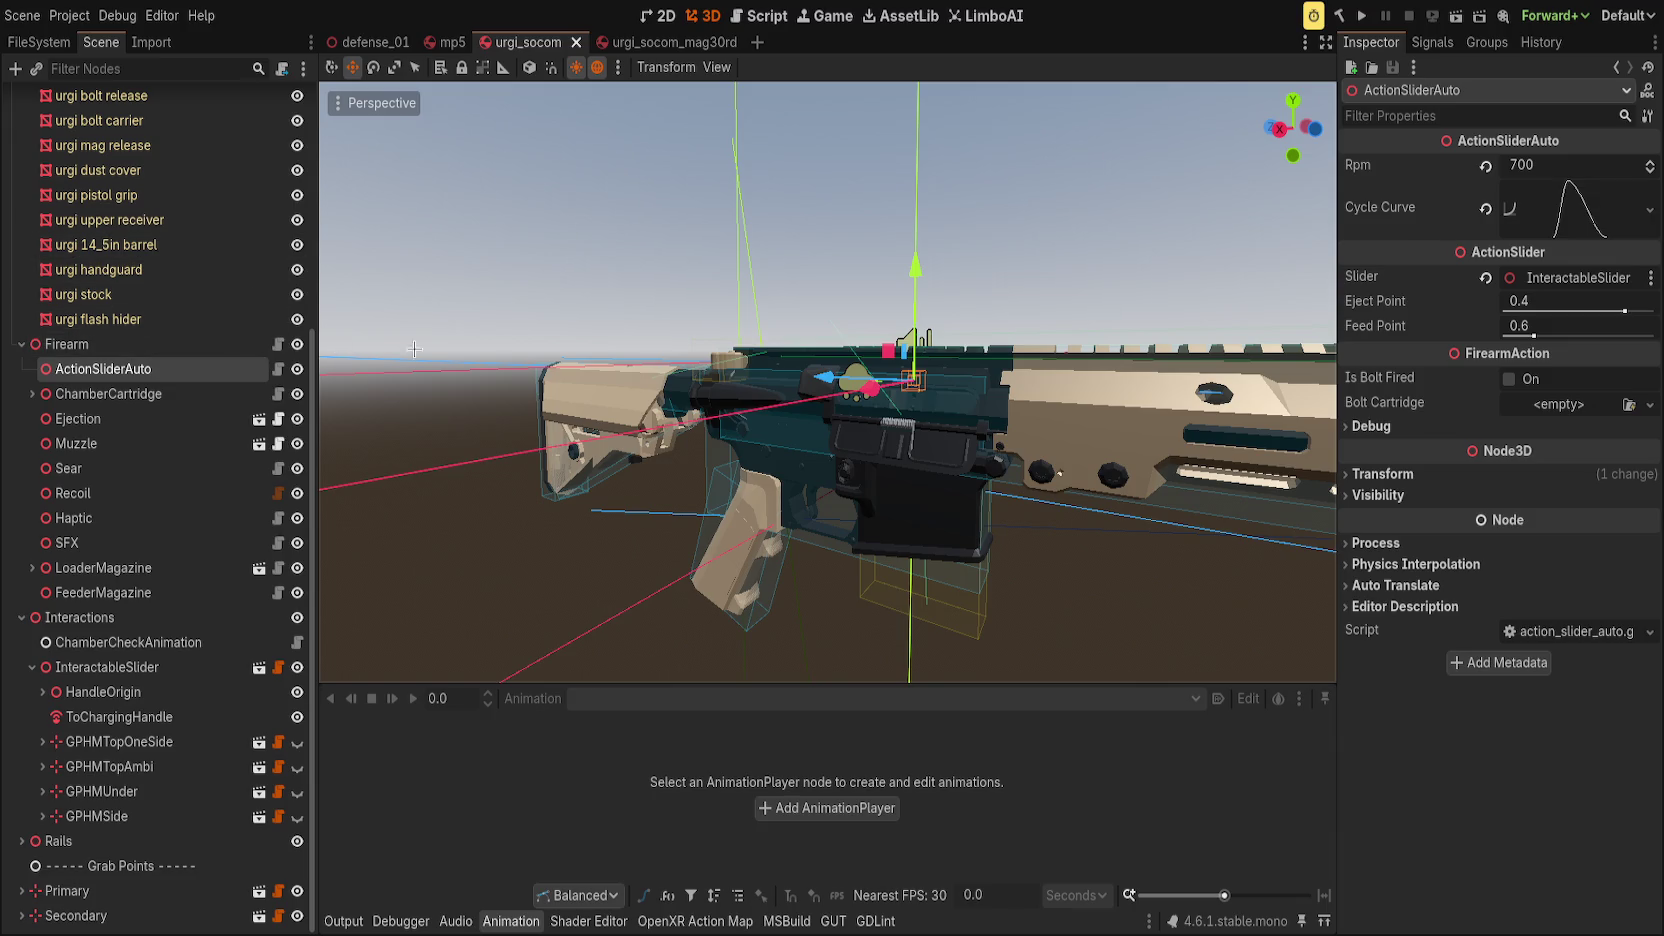
Fold the rifle's Model branch and select the URGI_SOCOM root node.
scroll(100, 475, "up", 5)
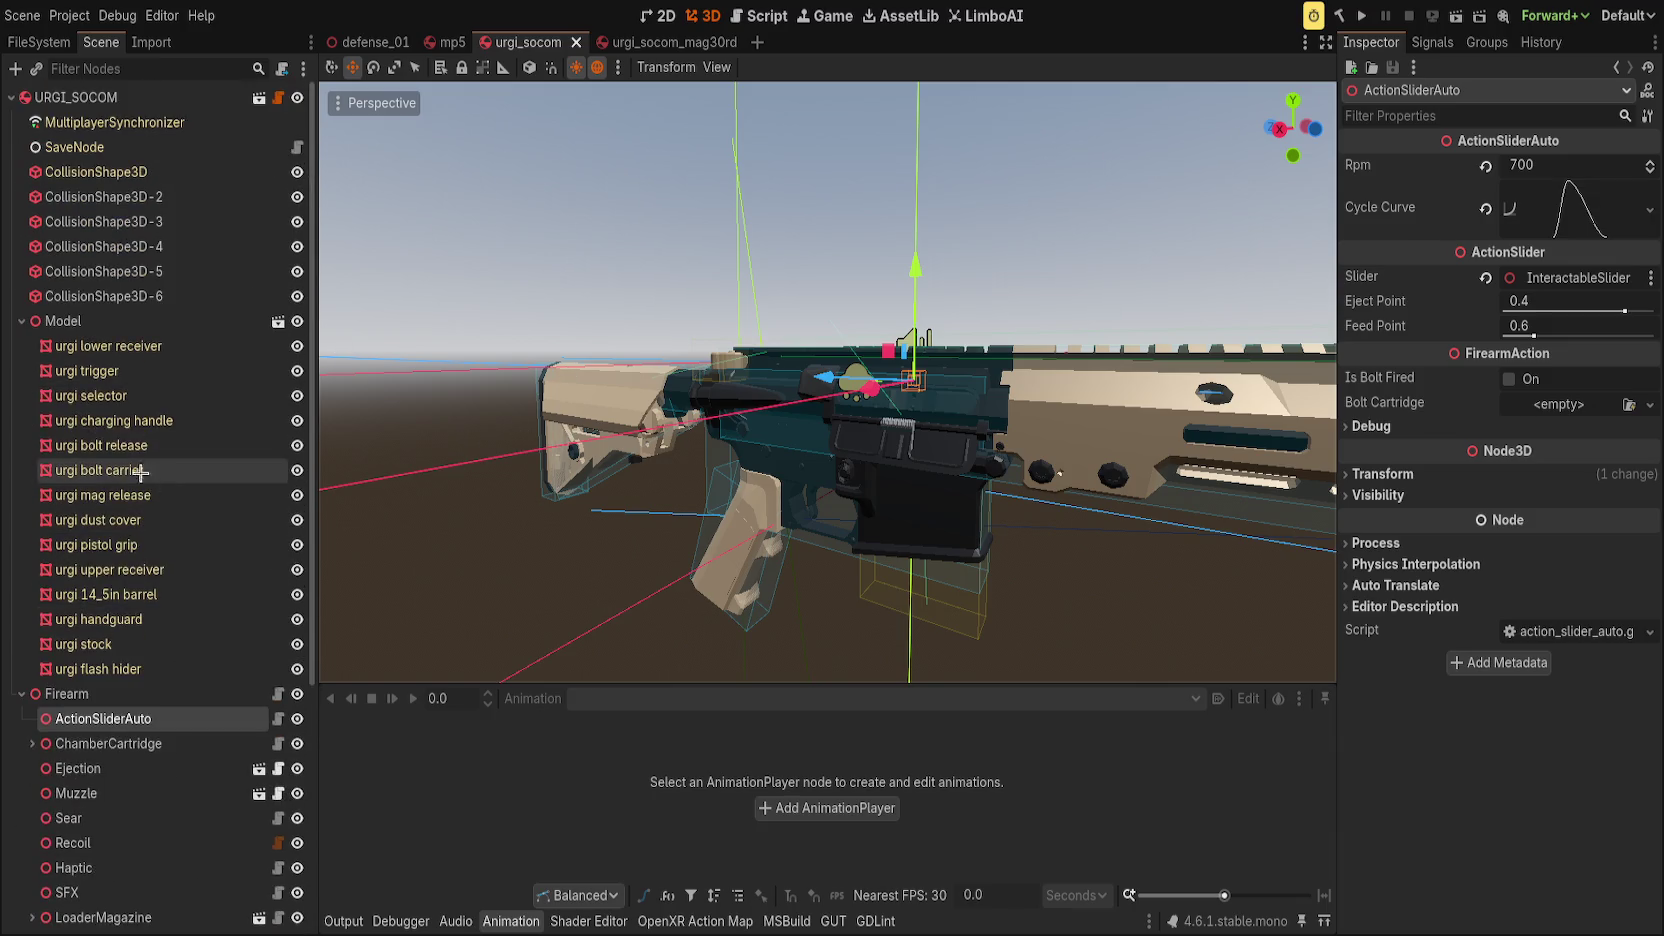
left_click(20, 321)
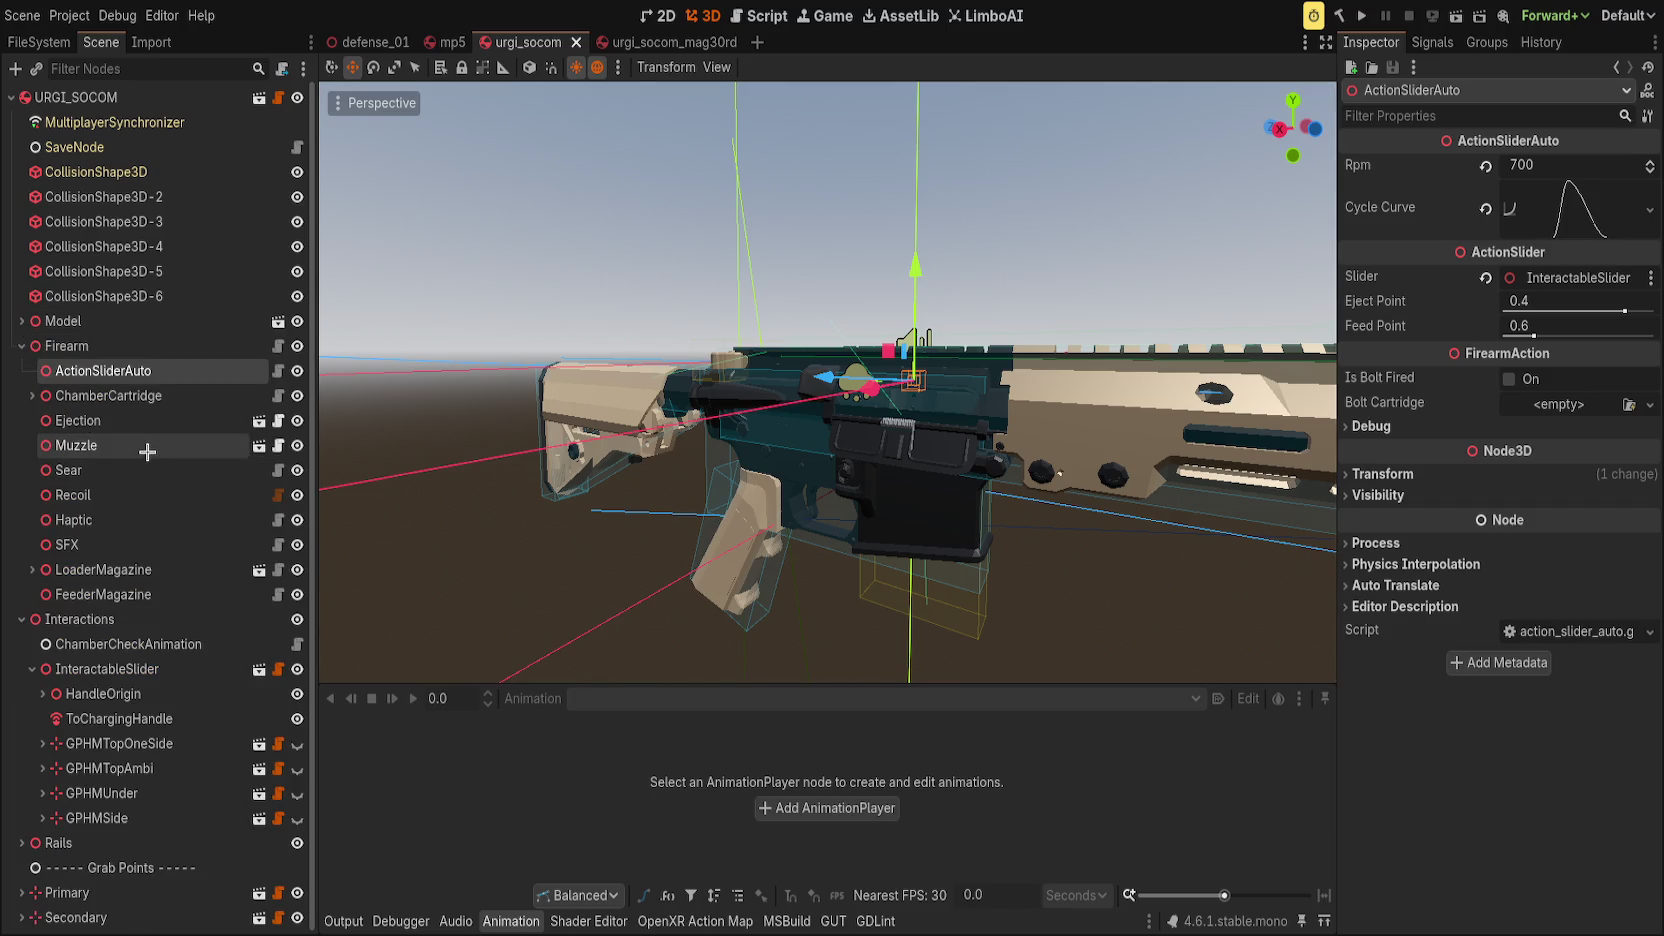
scroll(172, 528, "down", 1)
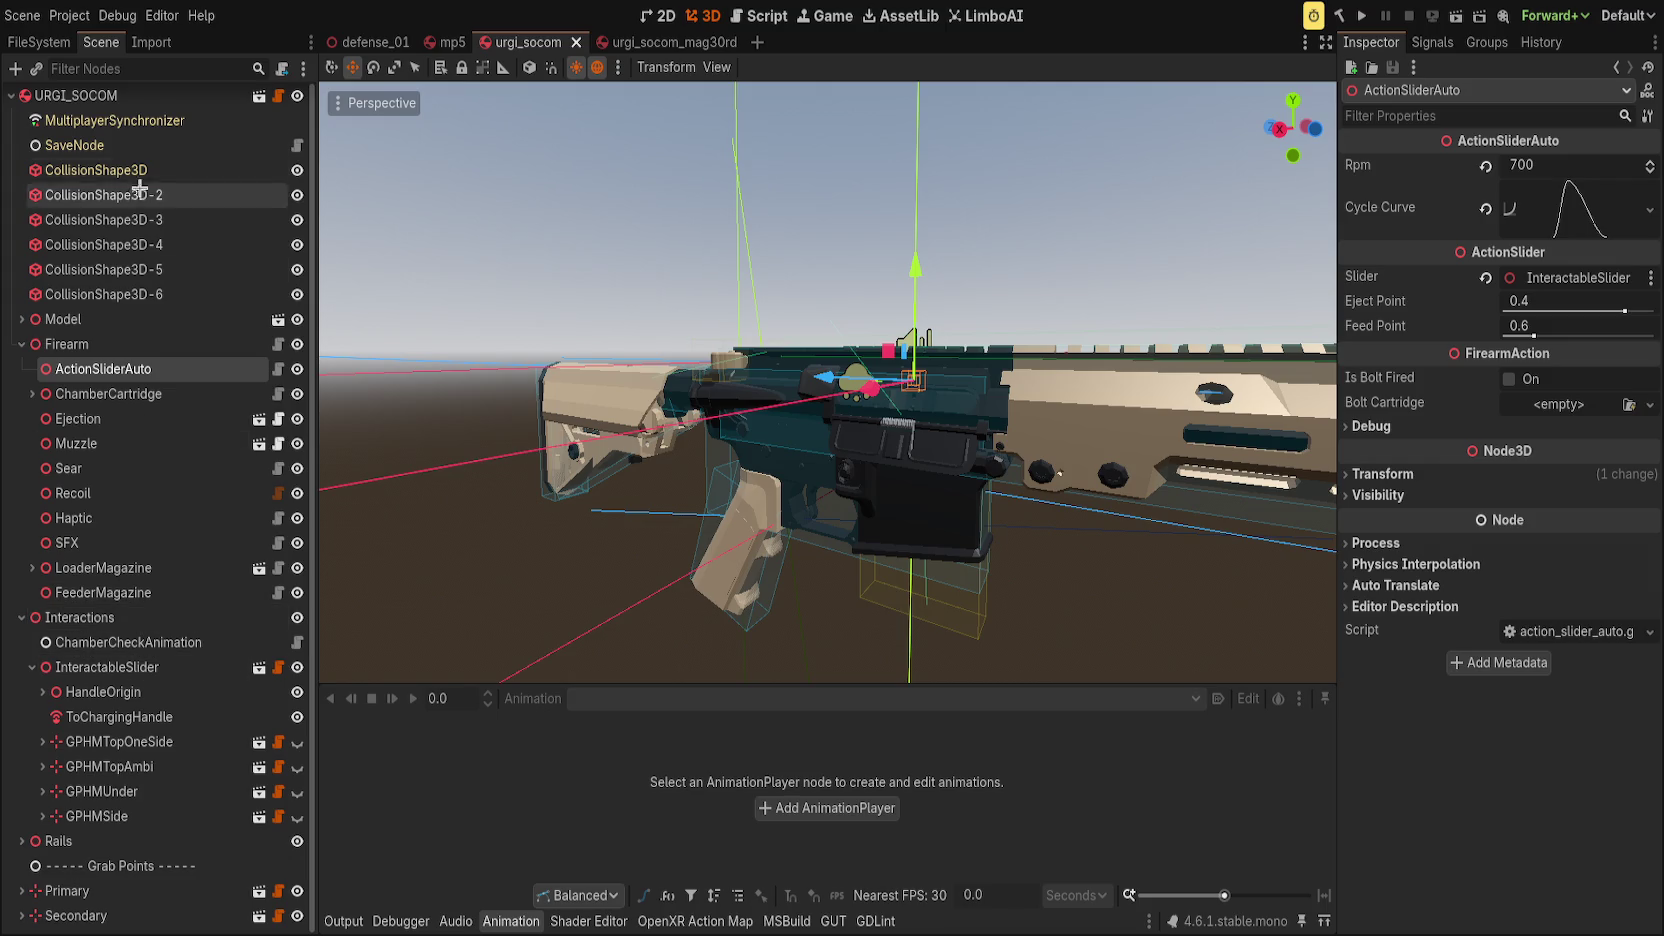
left_click(175, 95)
scroll(182, 440, "up", 1)
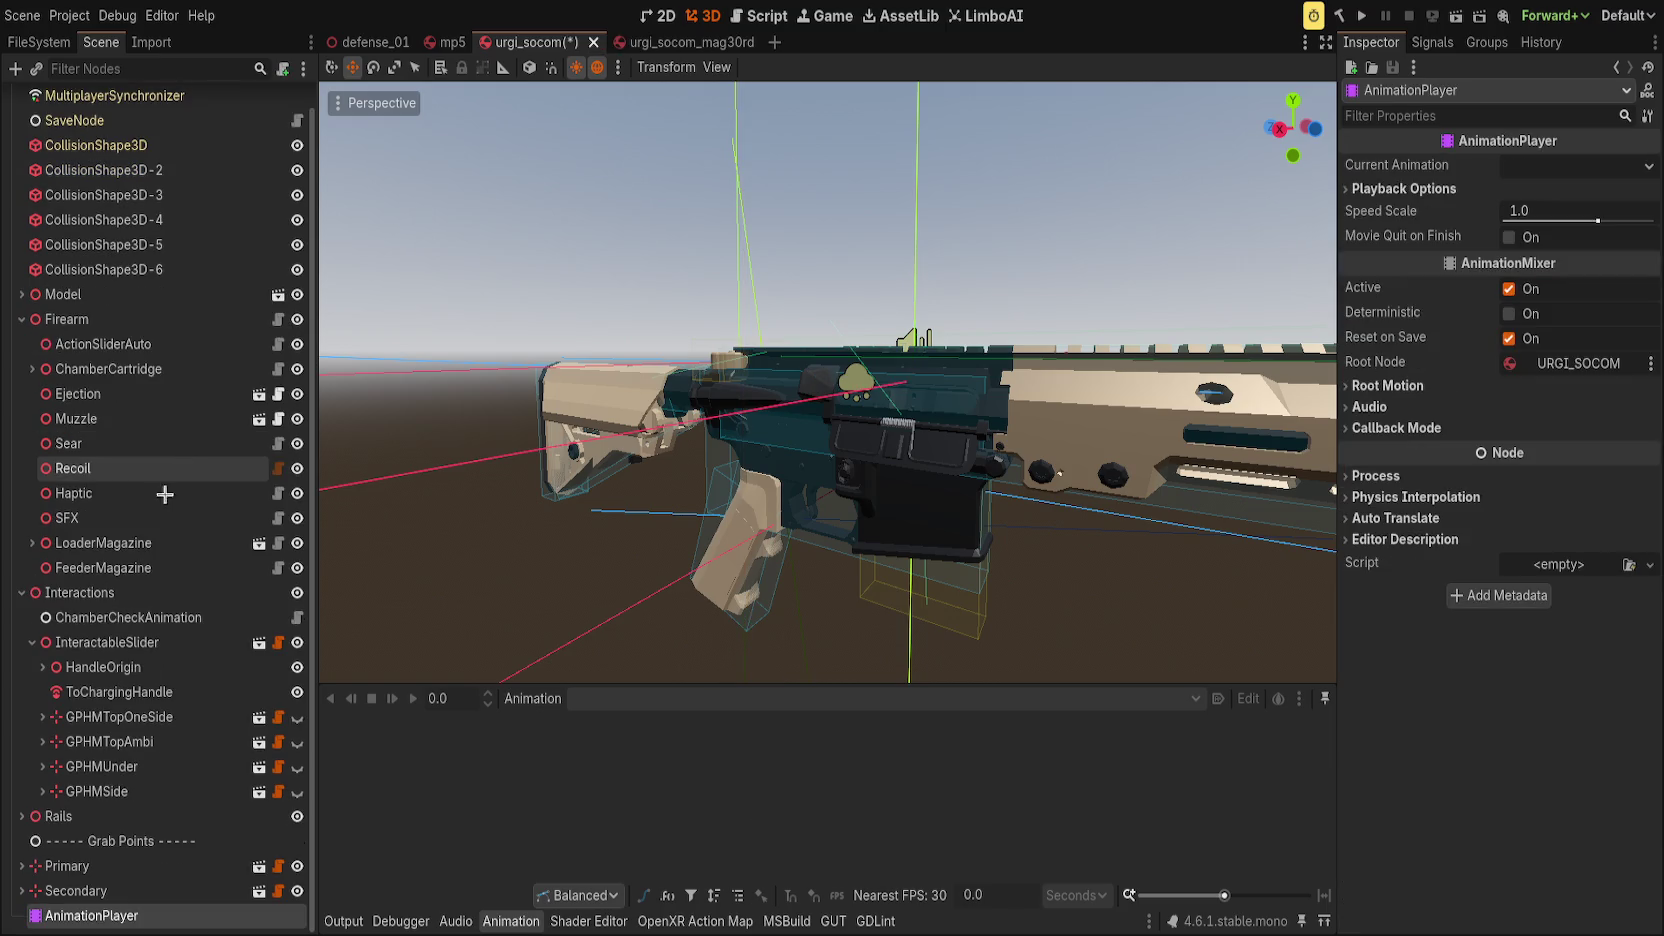
Move the new AnimationPlayer directly under URGI_SOCOM and save the rifle scene.
left_click_drag(100, 905, 140, 114)
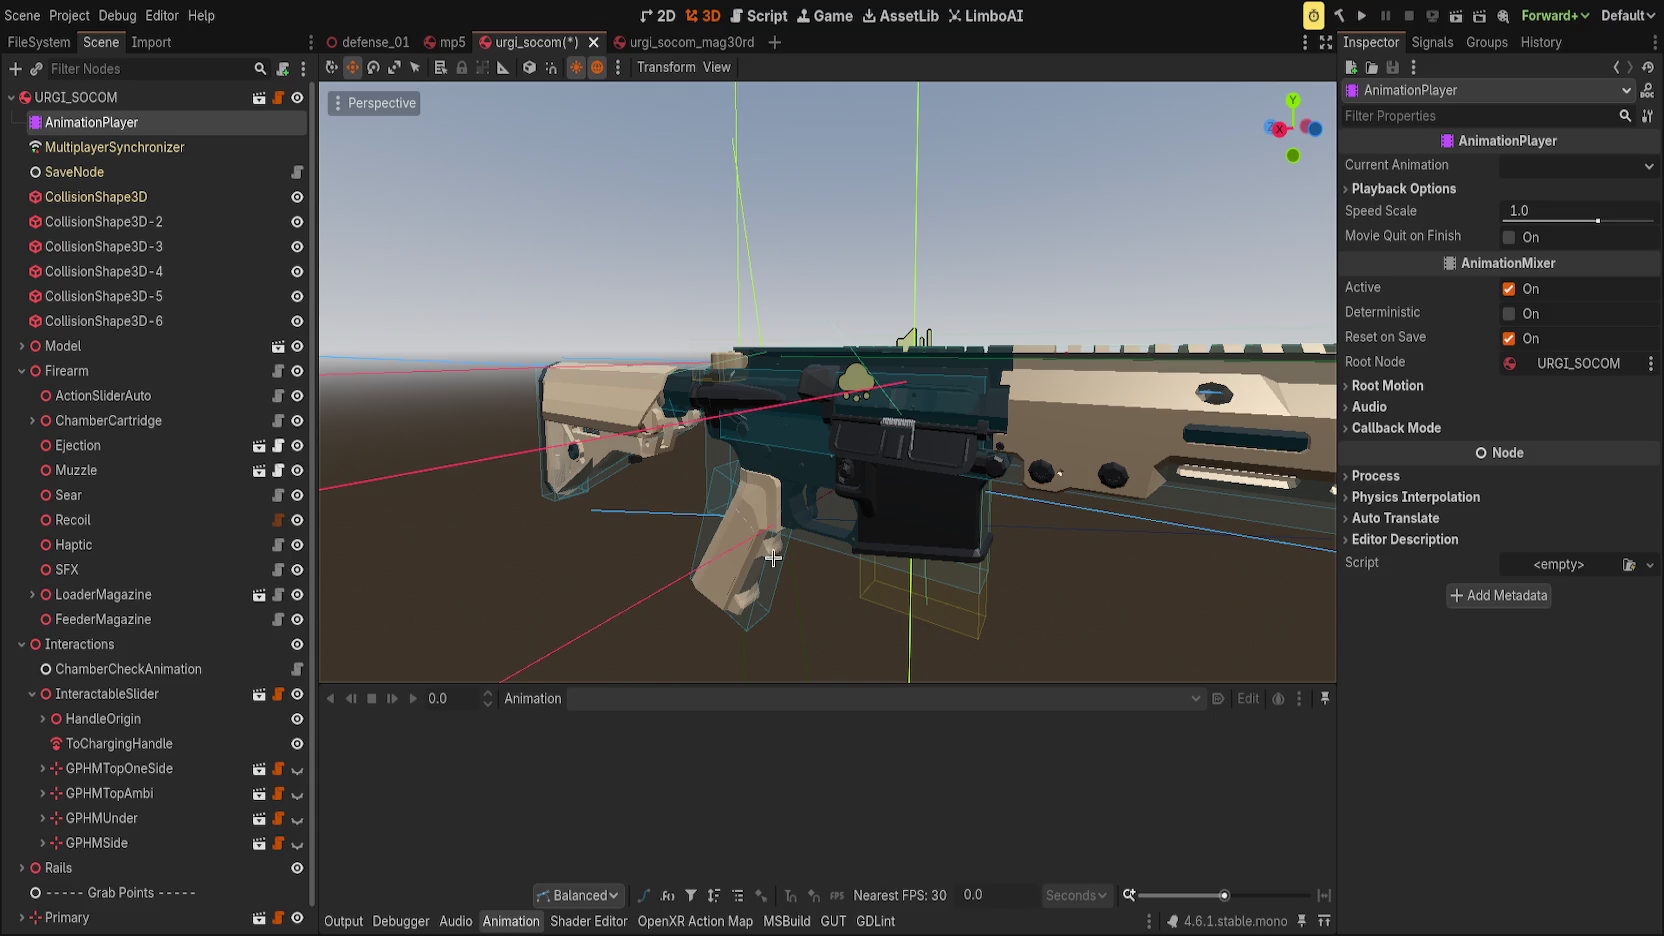
key("ctrl+s")
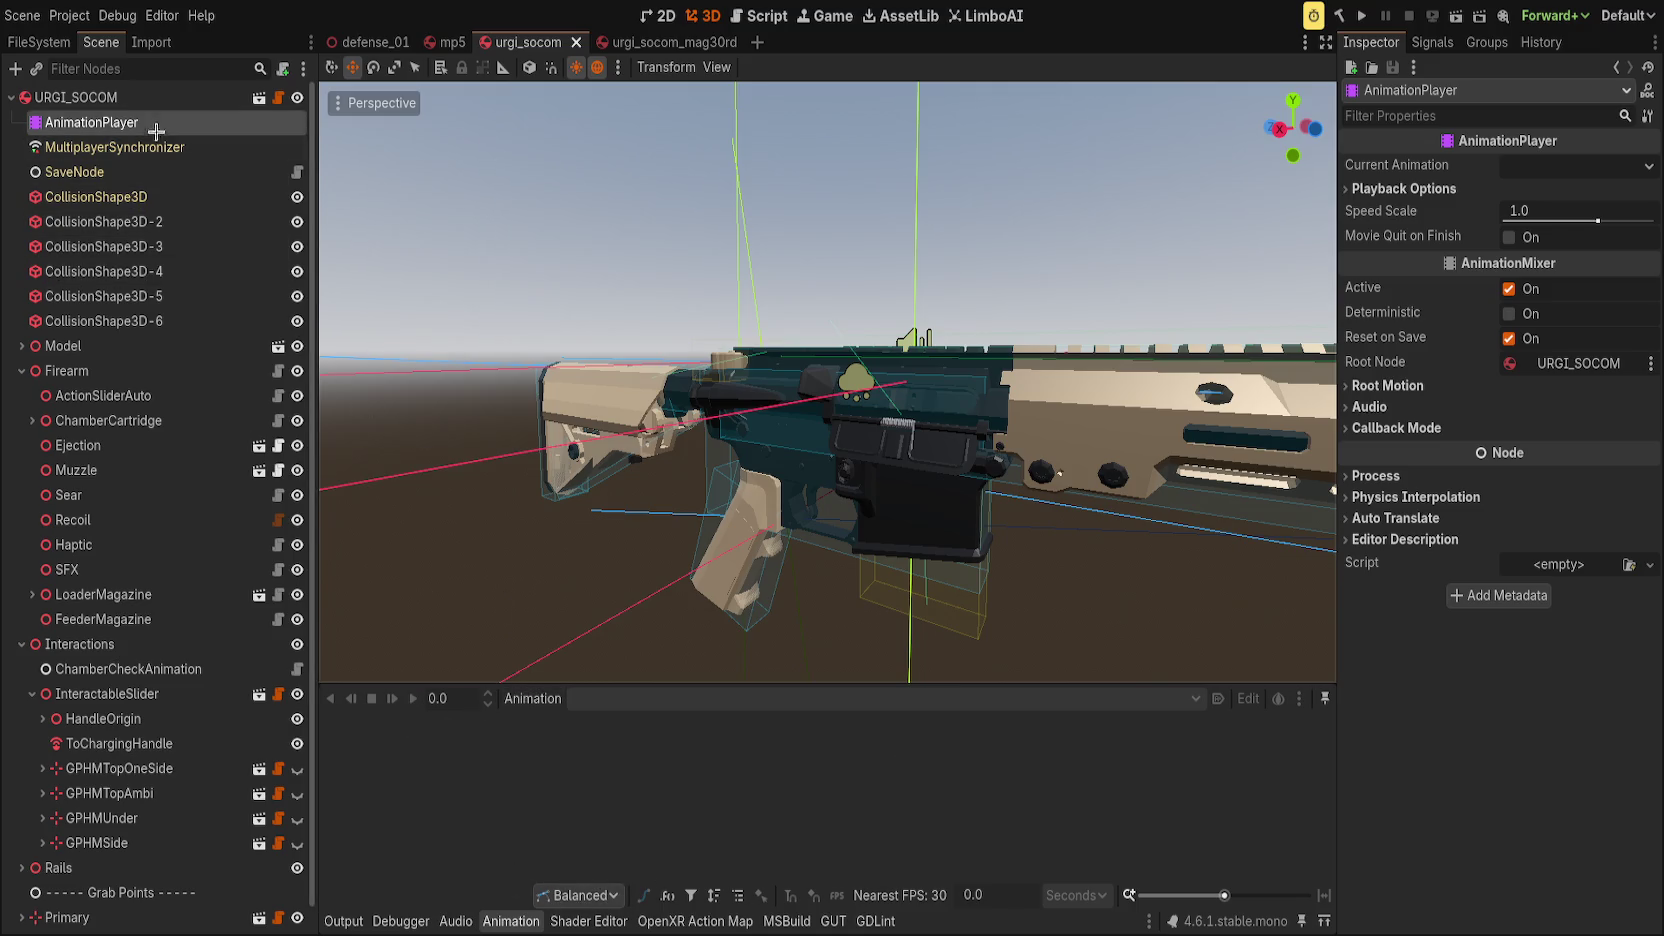
Select the AnimationPlayer node and expand then collapse its playback options in the Animation panel.
left_click(160, 97)
left_click(160, 122)
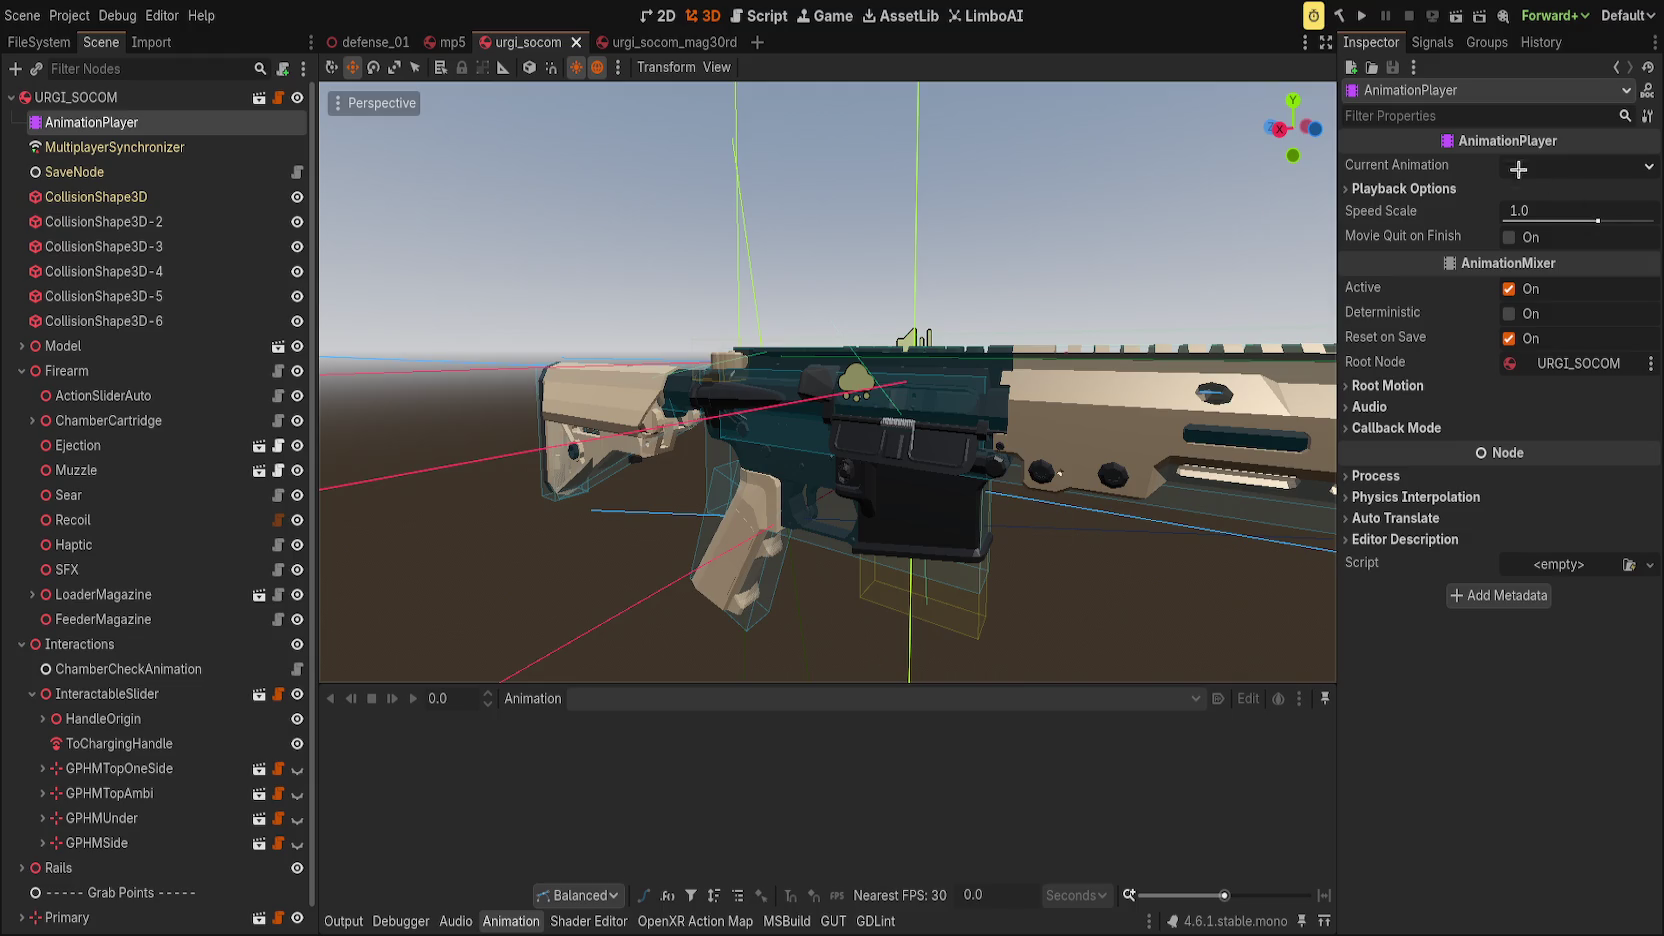
left_click(1410, 189)
left_click(1410, 189)
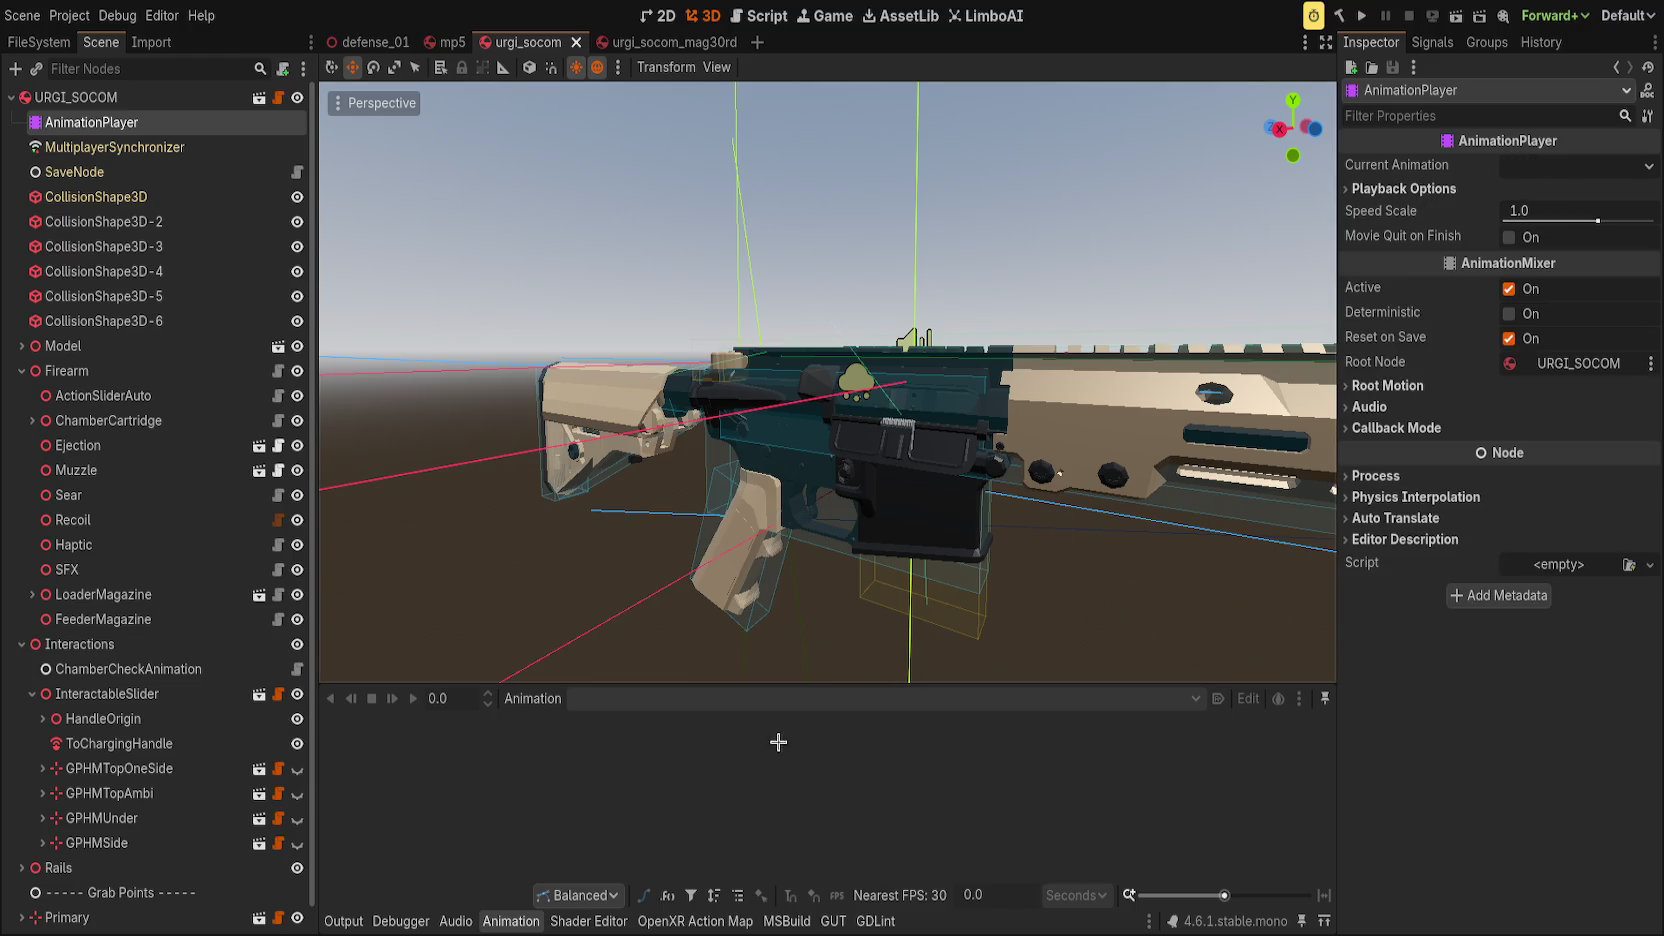